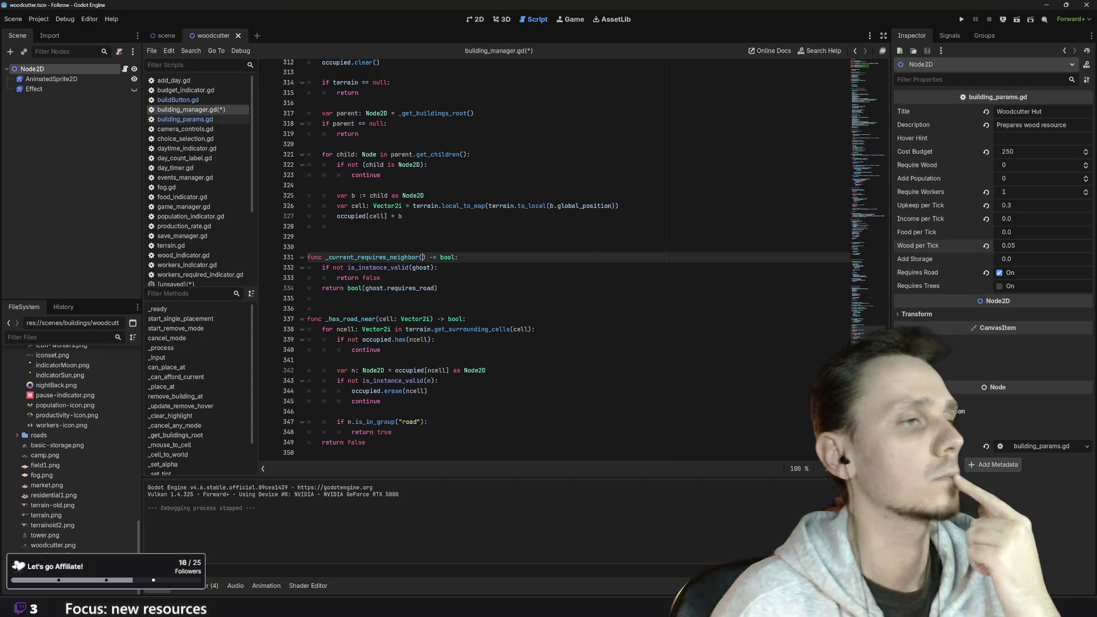
Give _current_requires_neighbor a 'requirement' parameter and return ghost.requirement instead of ghost.requires_road on line 334
type("requirement")
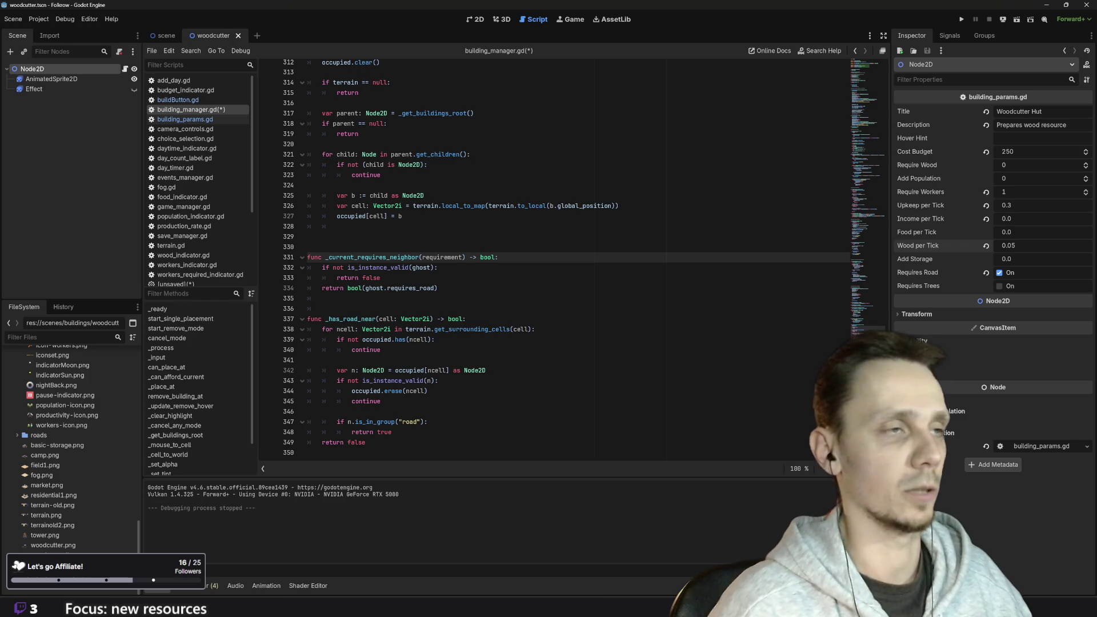
key("ctrl+shift+Left")
key("ctrl+c")
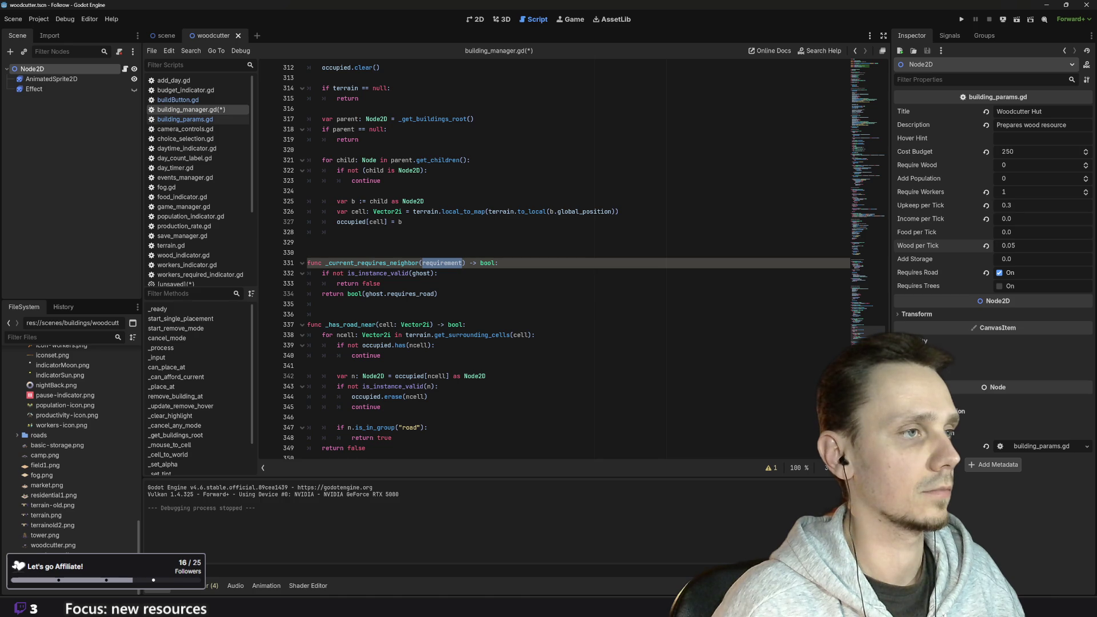
double_click(410, 294)
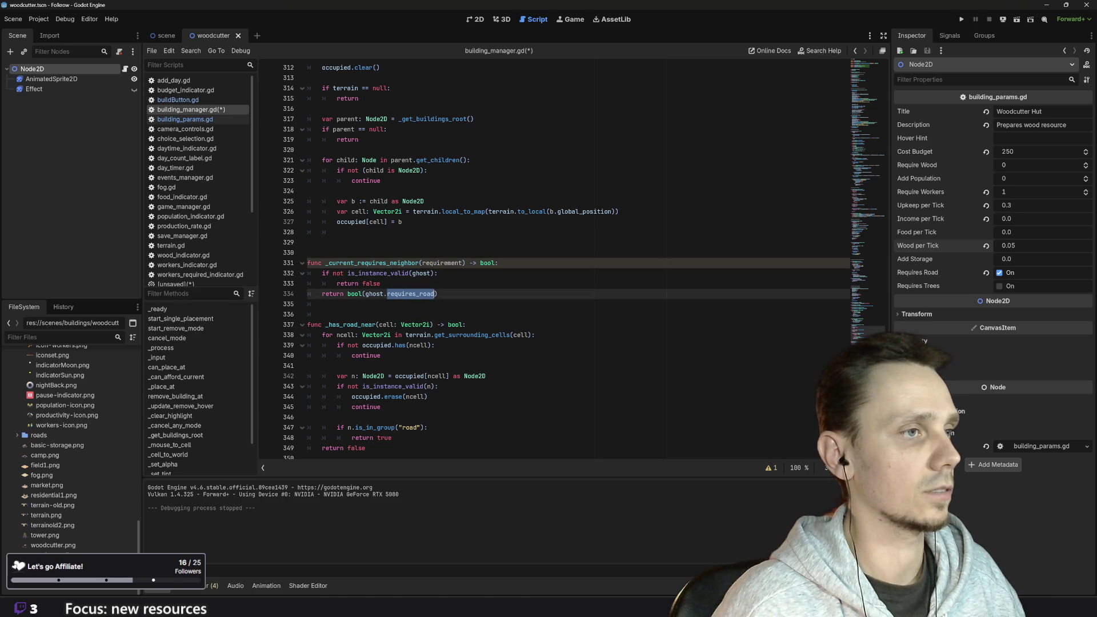
key("ctrl+v")
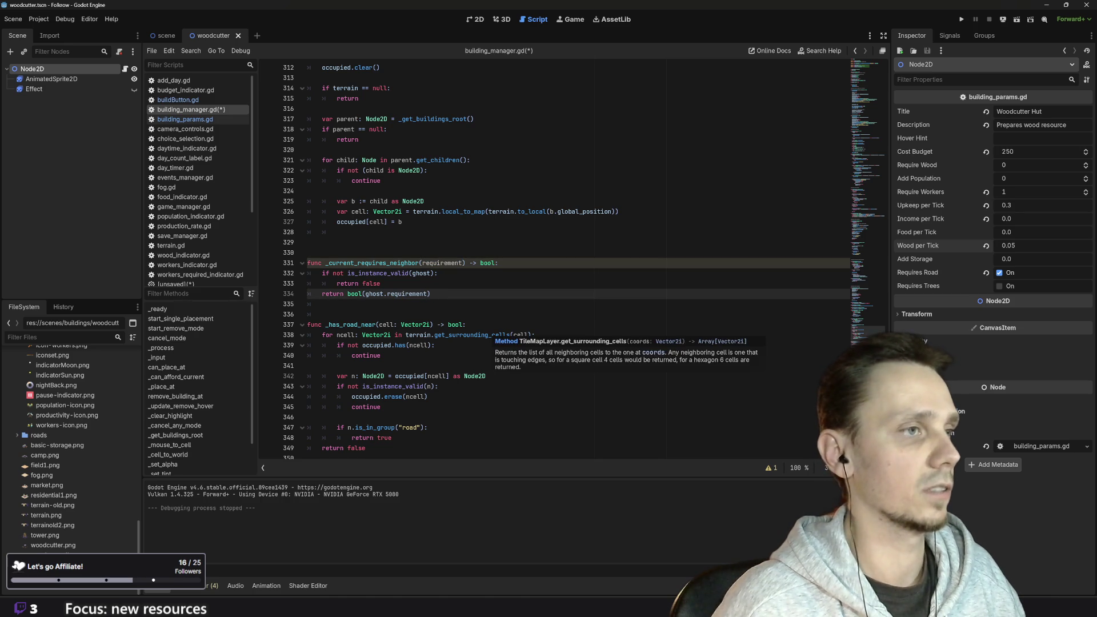
key("ctrl+shift+Left")
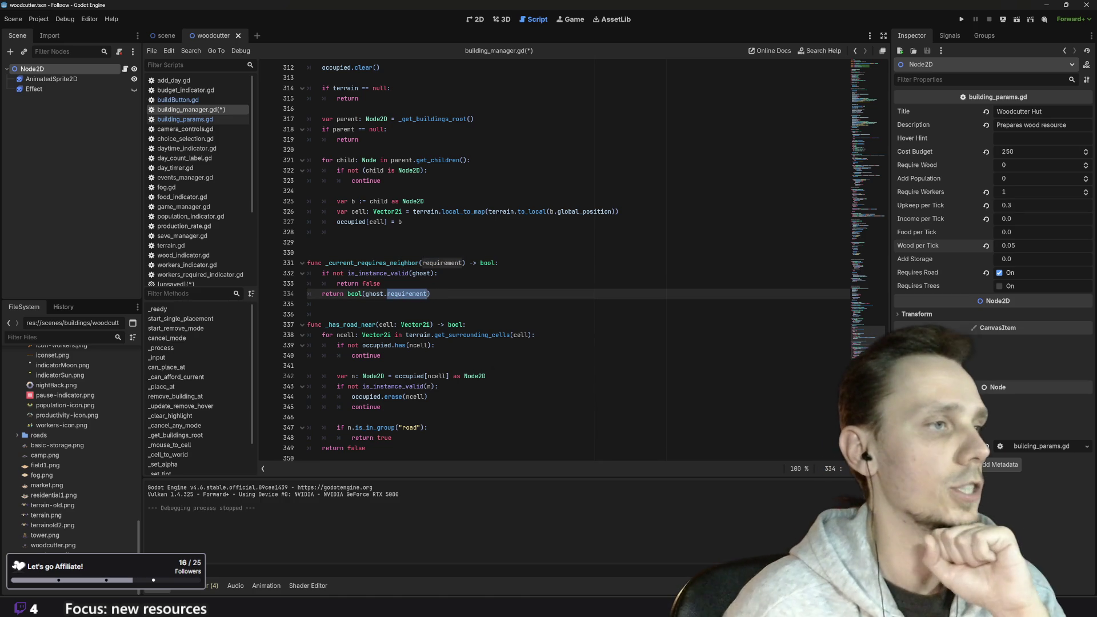
key("Right")
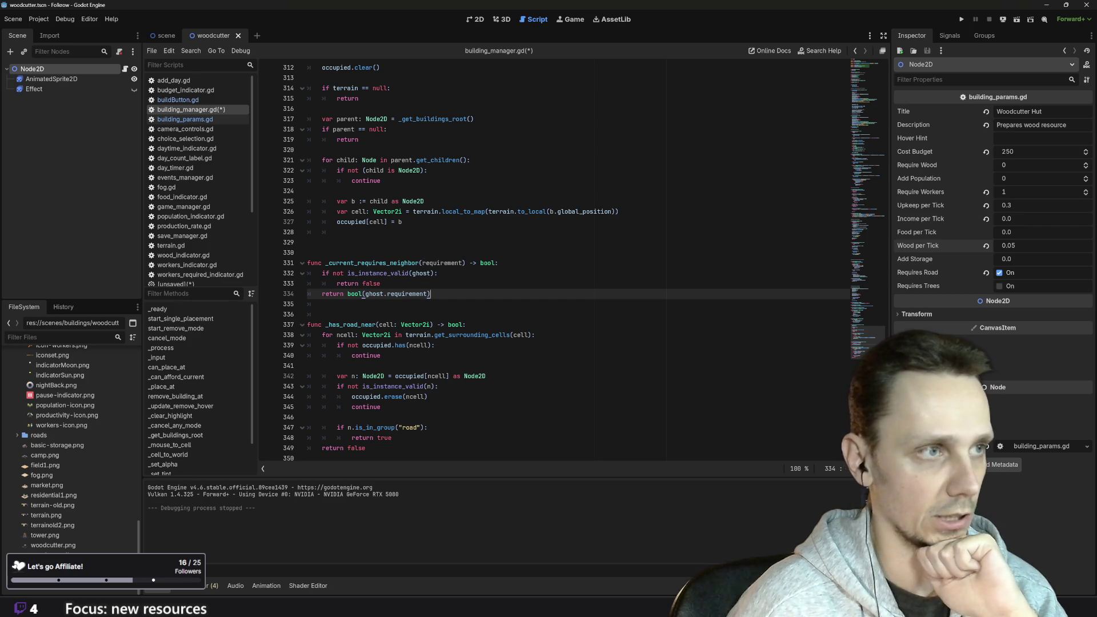
scroll(571, 257, "up", 20)
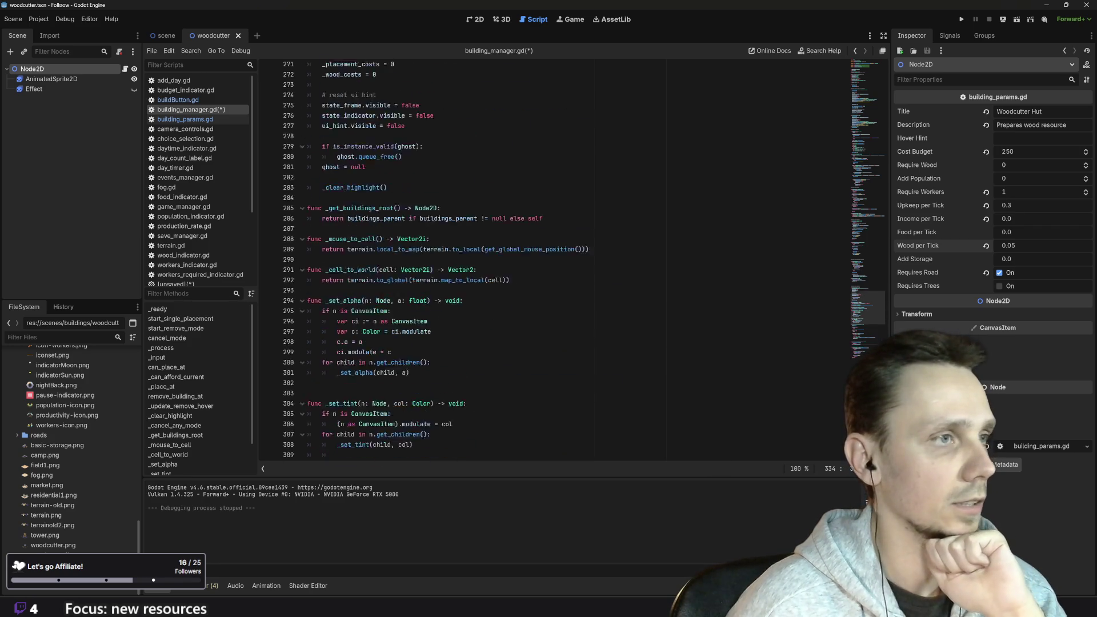
scroll(571, 257, "up", 20)
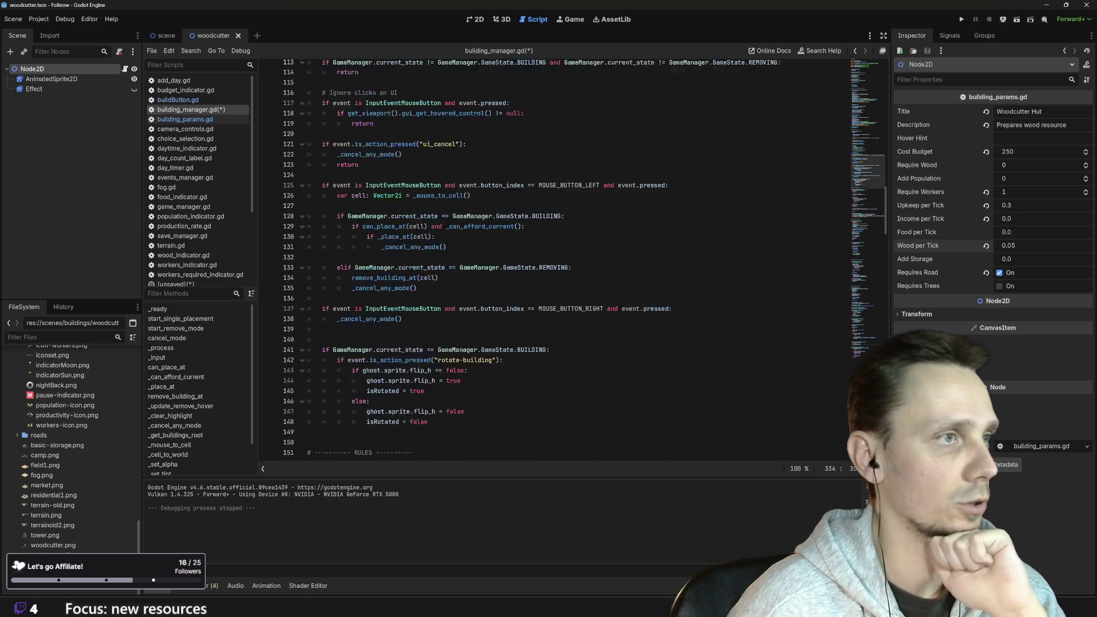
scroll(571, 257, "up", 18)
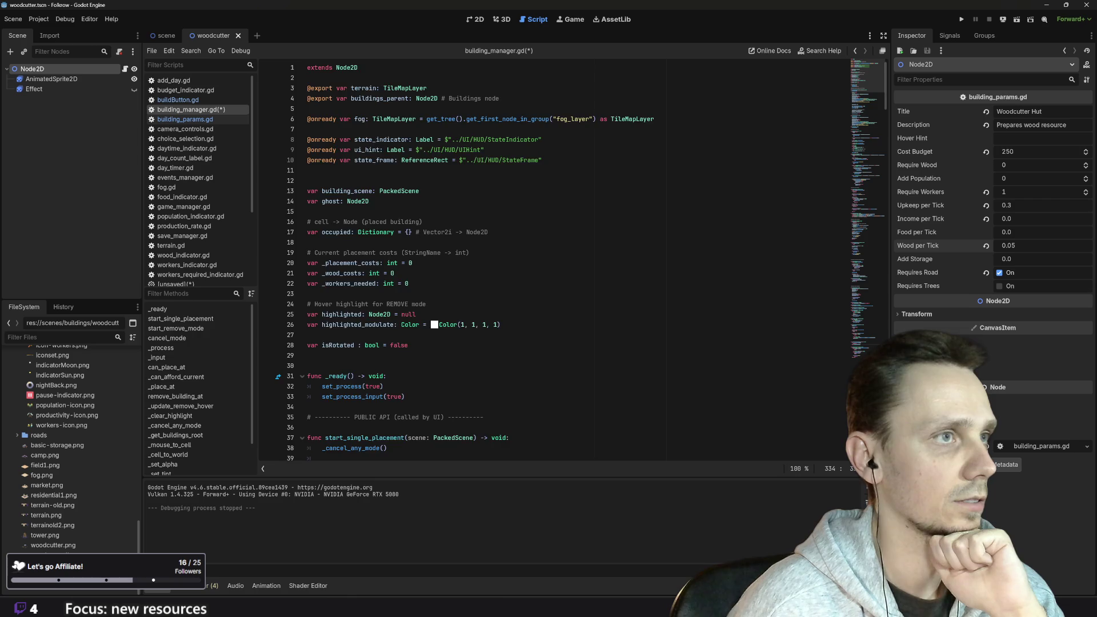
scroll(571, 257, "down", 20)
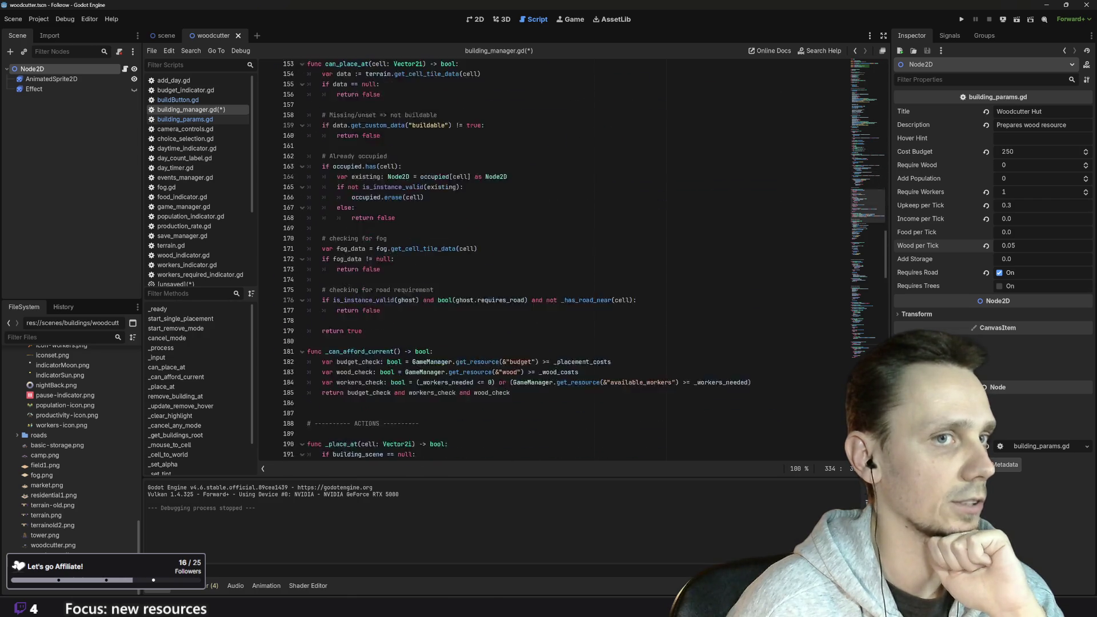
scroll(571, 257, "down", 20)
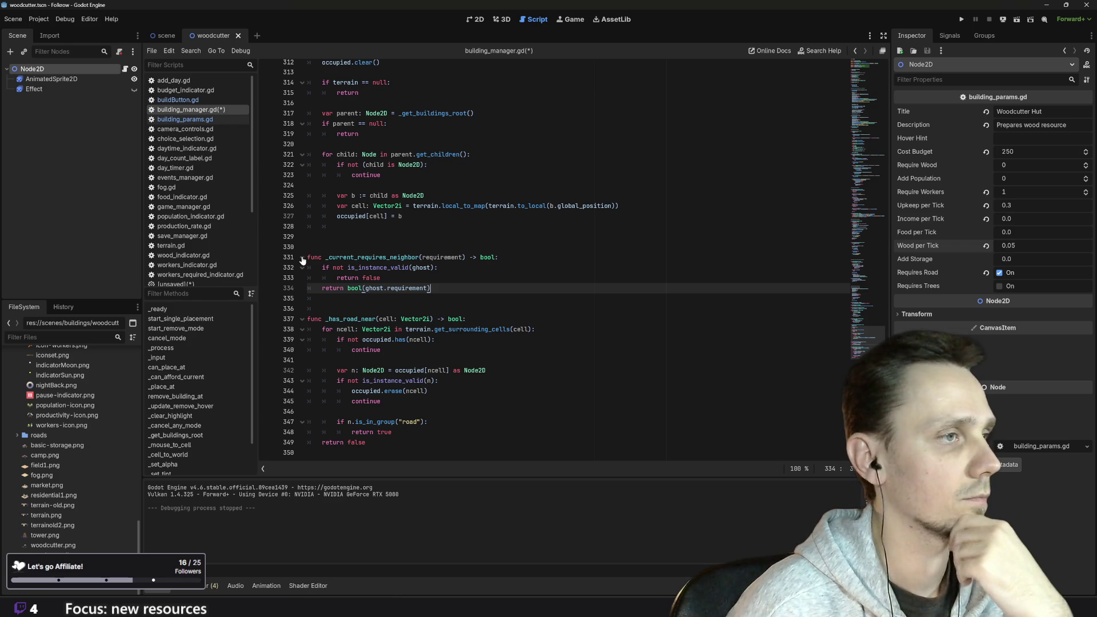
double_click(371, 257)
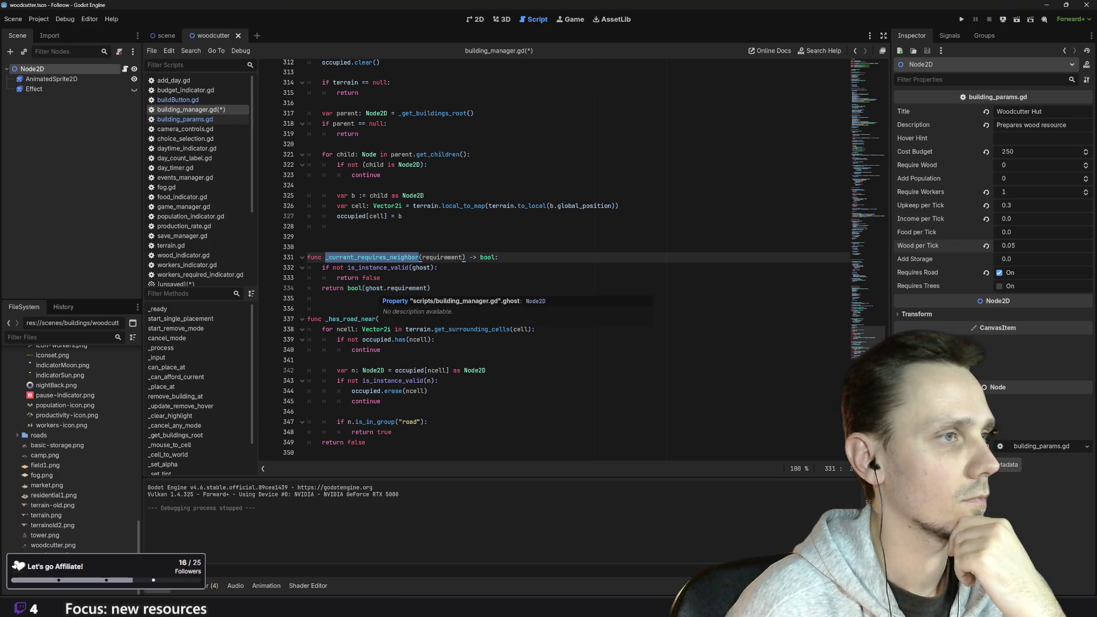
scroll(399, 288, "up", 4)
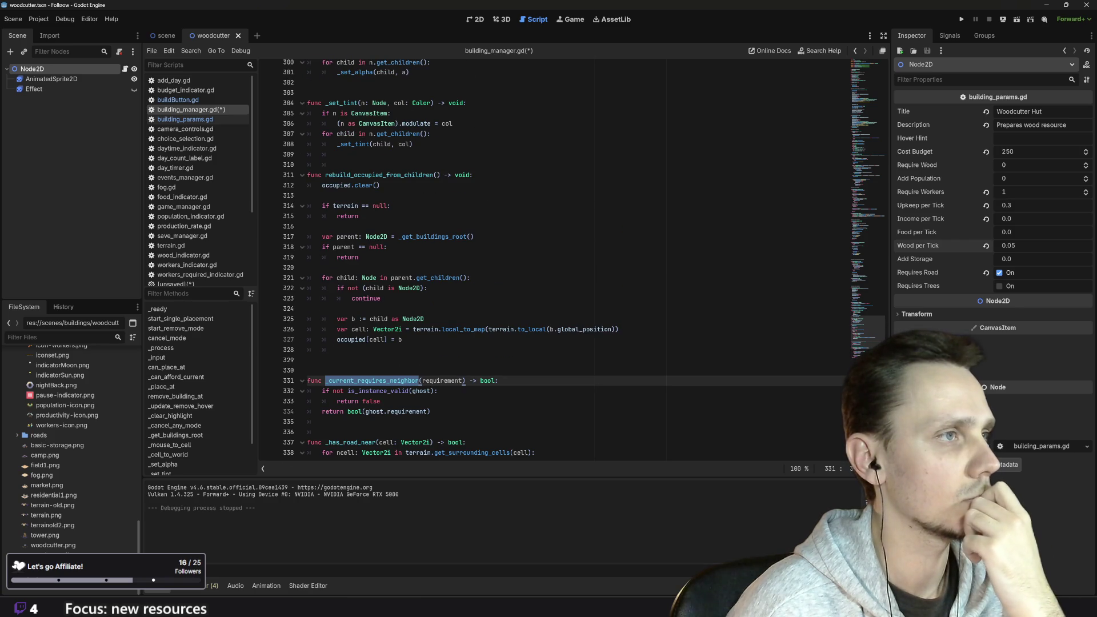
scroll(400, 289, "up", 7)
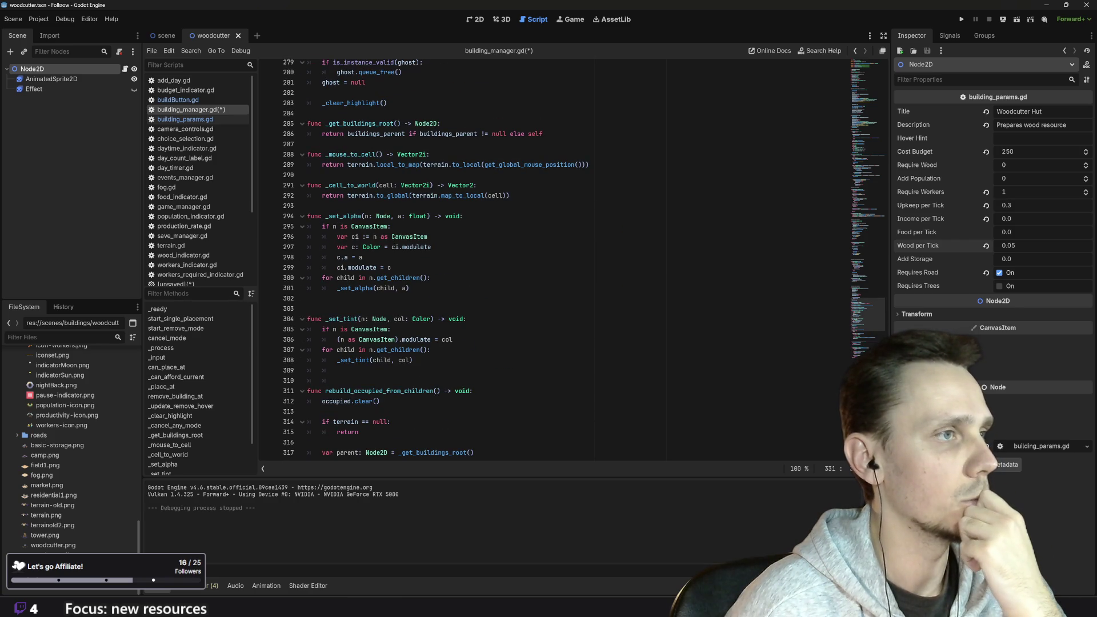
scroll(571, 257, "up", 14)
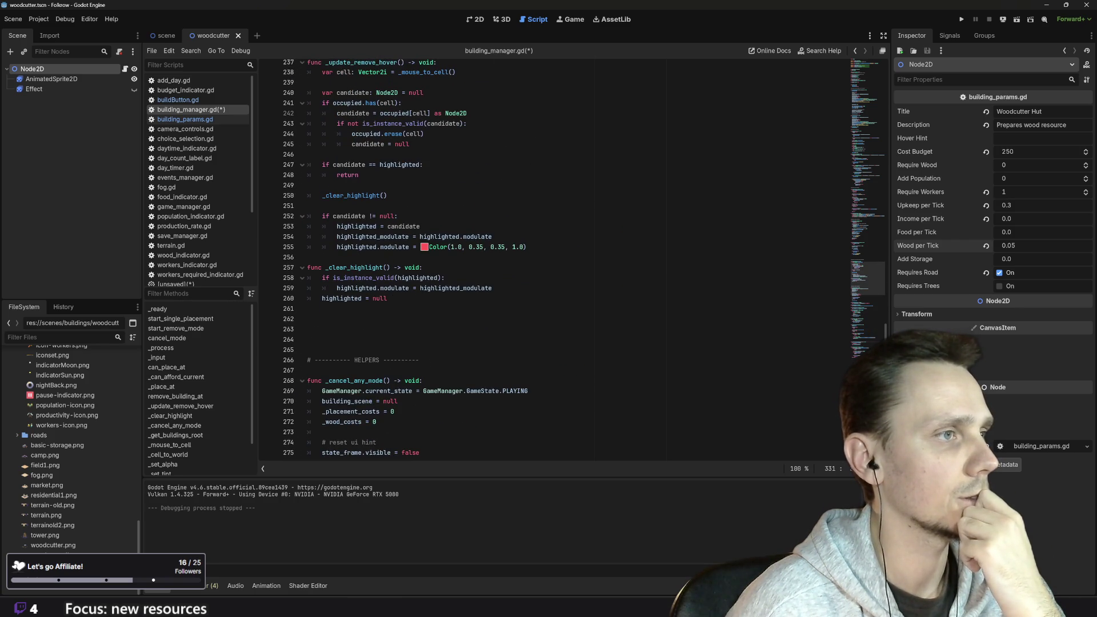
scroll(571, 260, "up", 13)
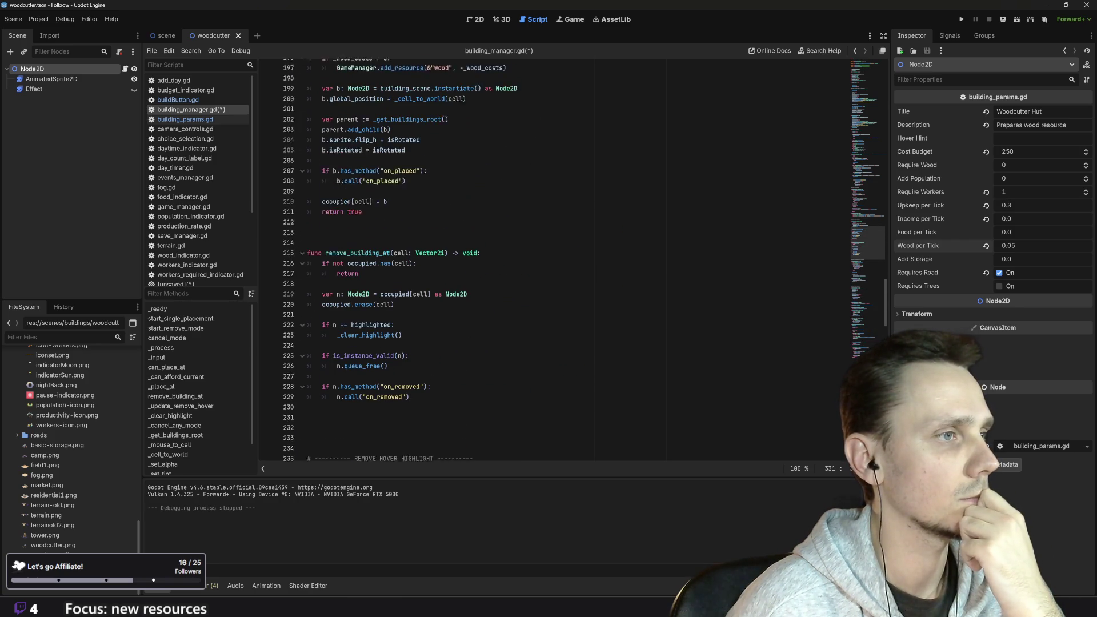
scroll(571, 259, "up", 7)
scroll(571, 260, "up", 9)
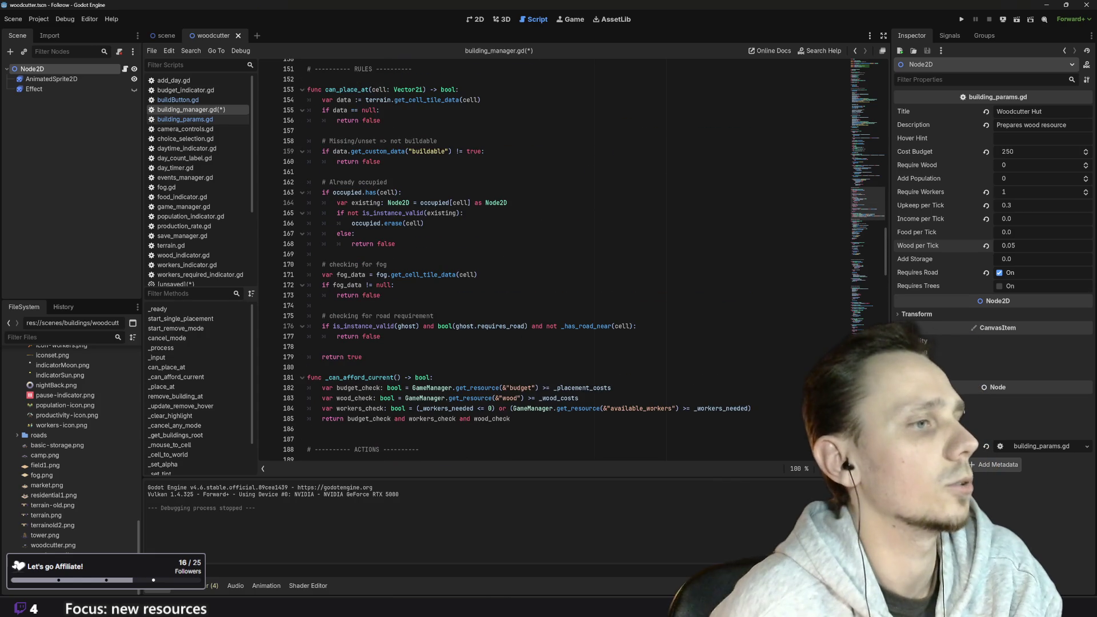
scroll(571, 260, "up", 1)
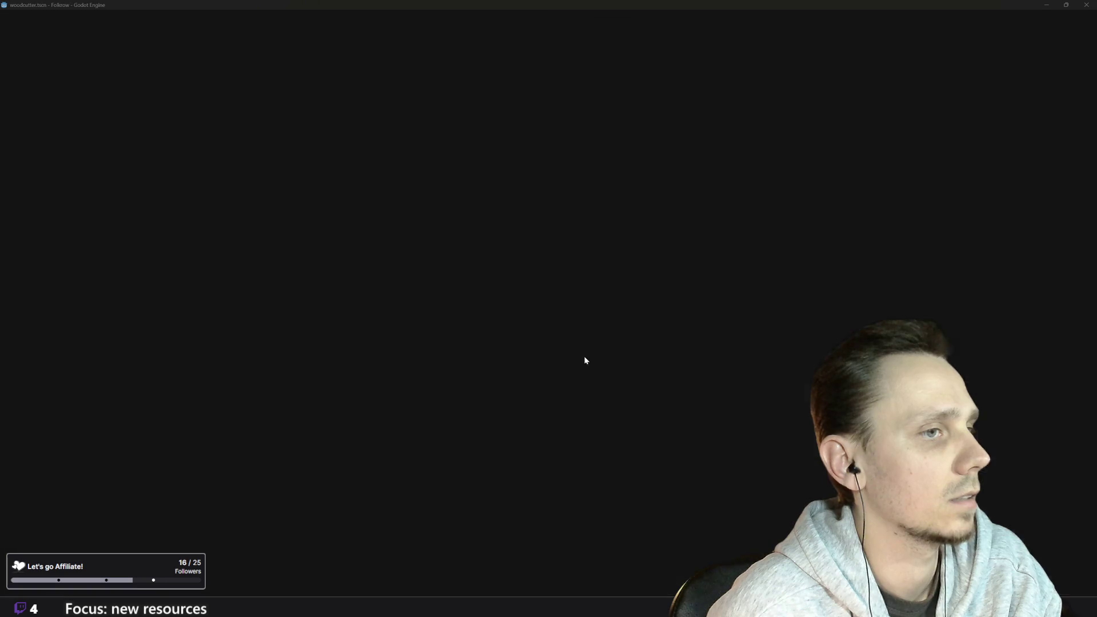
left_click(584, 356)
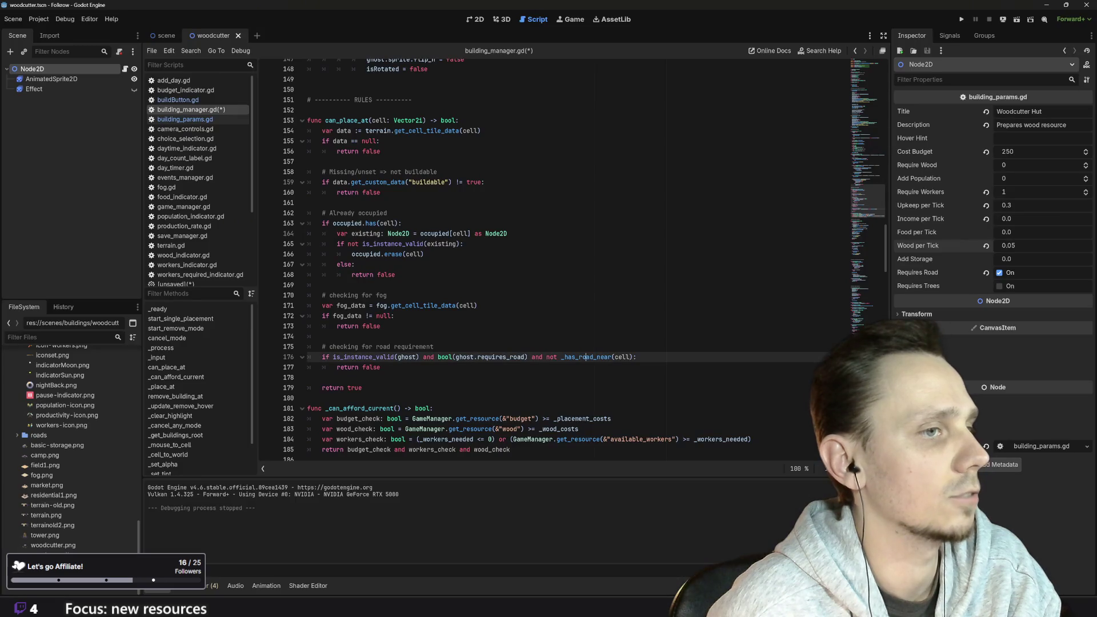
double_click(583, 356)
mouse_move(583, 356)
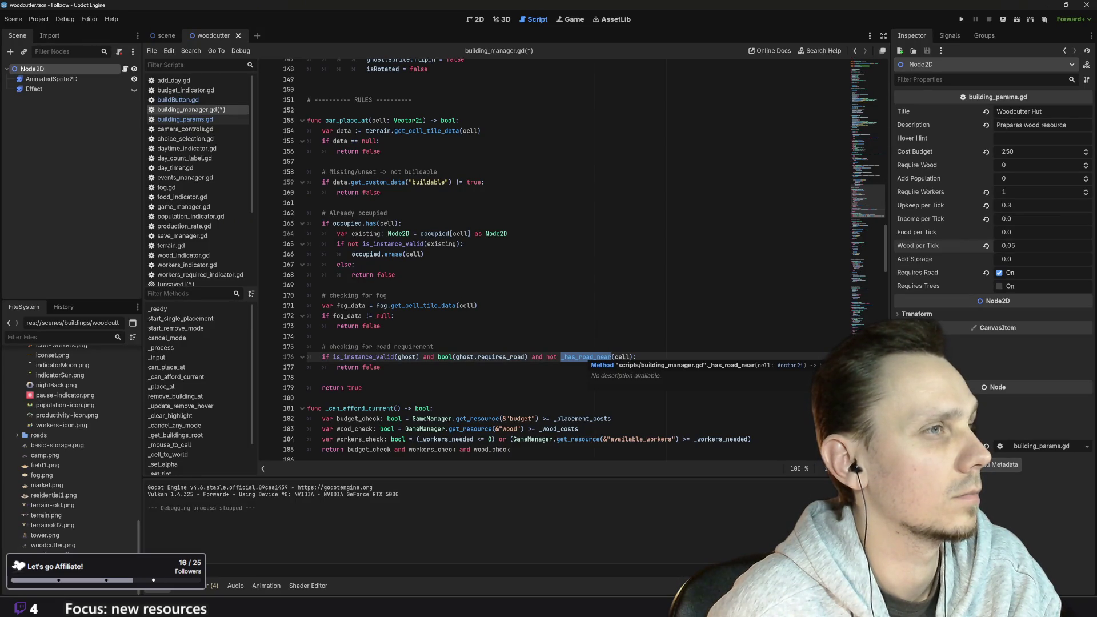
scroll(584, 356, "up", 8)
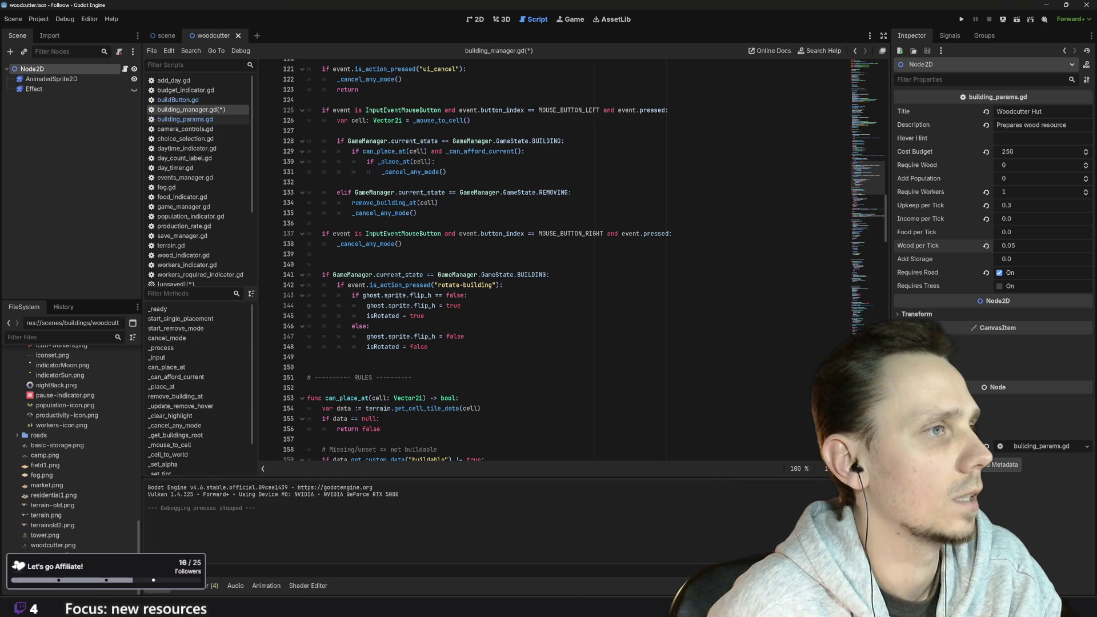
scroll(584, 357, "up", 4)
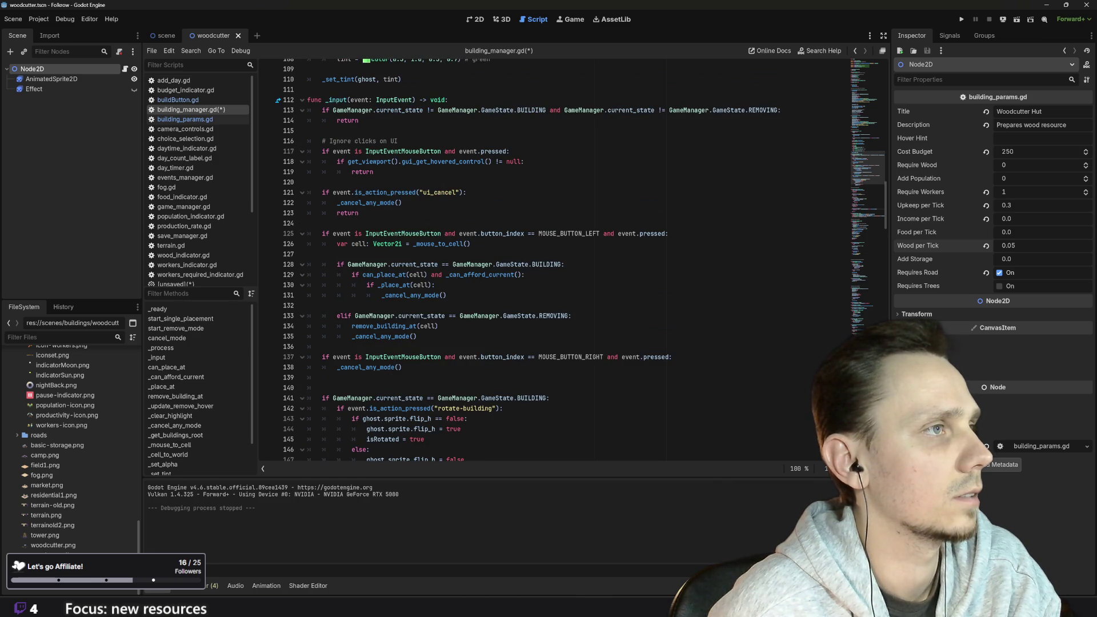
scroll(584, 356, "up", 6)
scroll(584, 259, "up", 3)
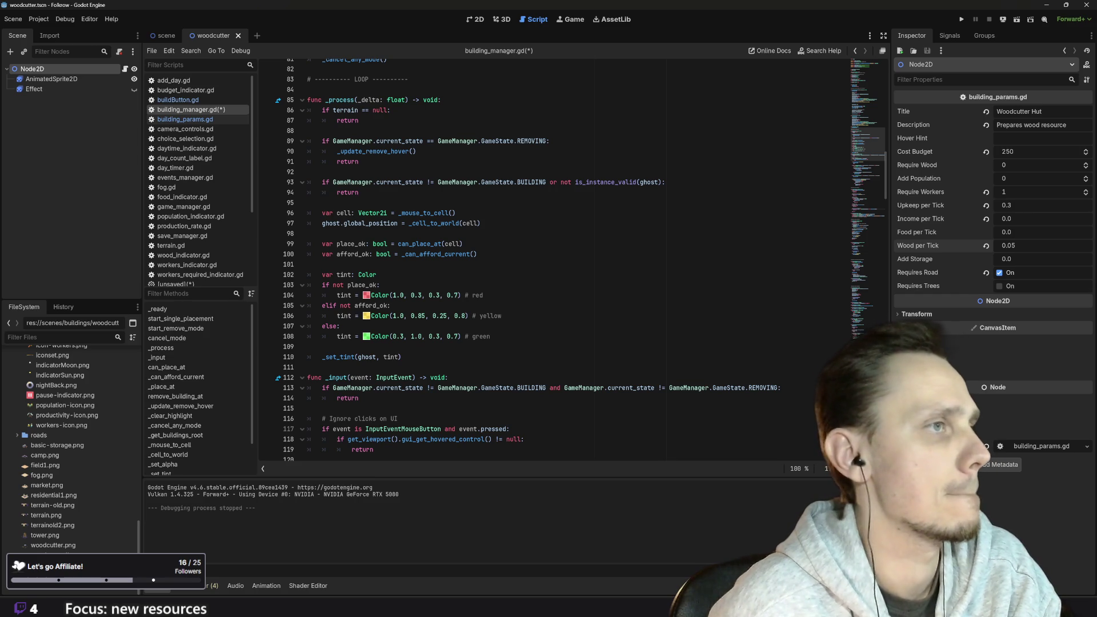
scroll(571, 259, "up", 8)
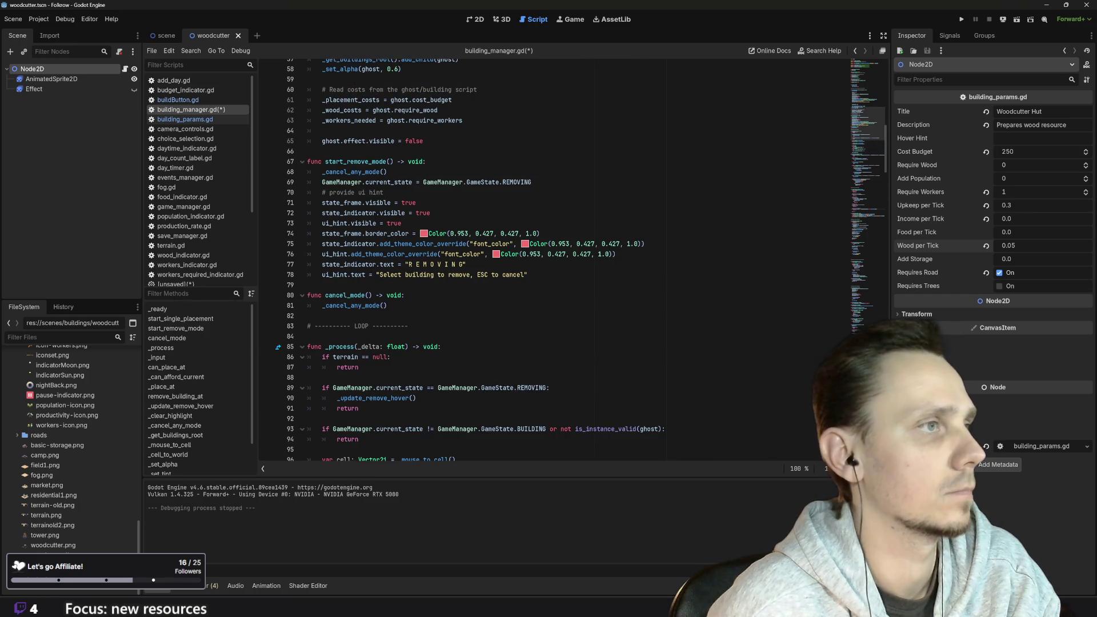
scroll(571, 259, "up", 4)
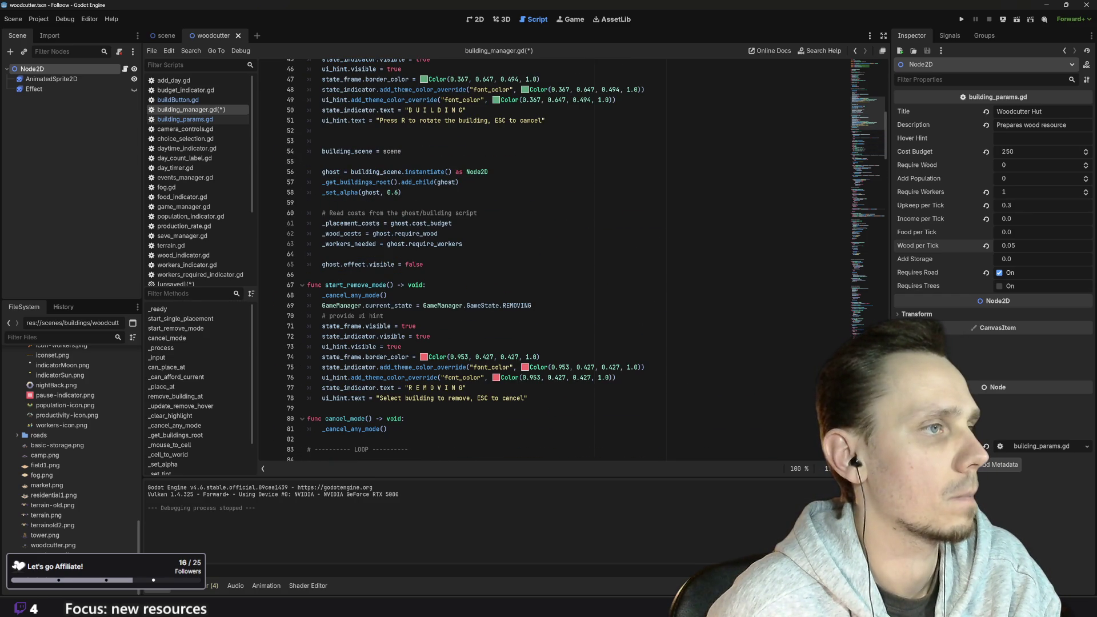
scroll(571, 259, "up", 5)
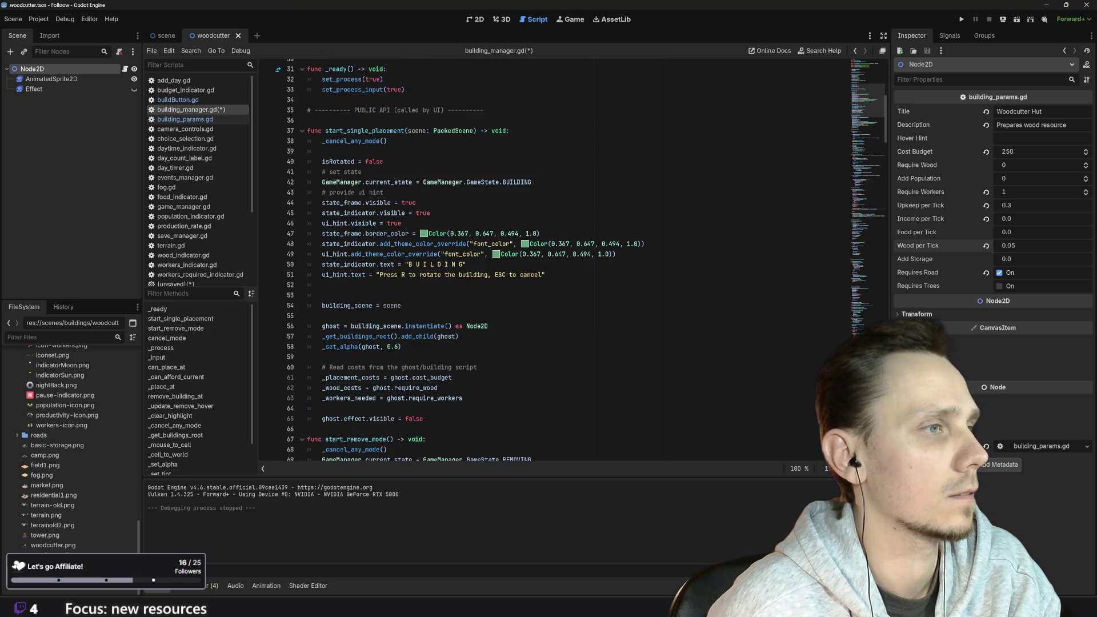
scroll(571, 259, "up", 5)
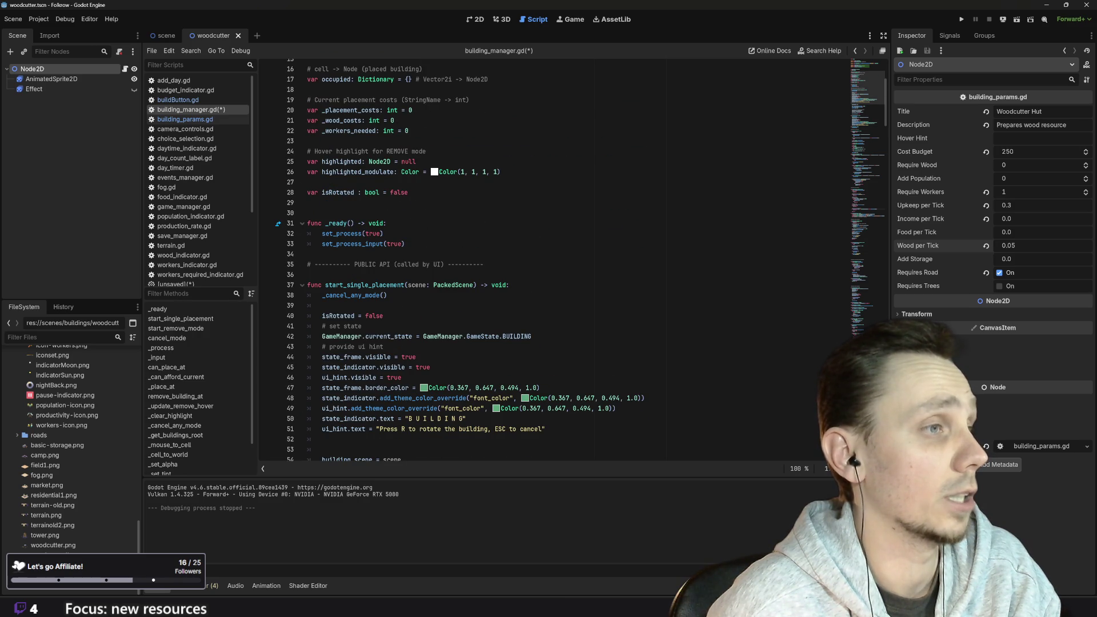
scroll(571, 260, "down", 20)
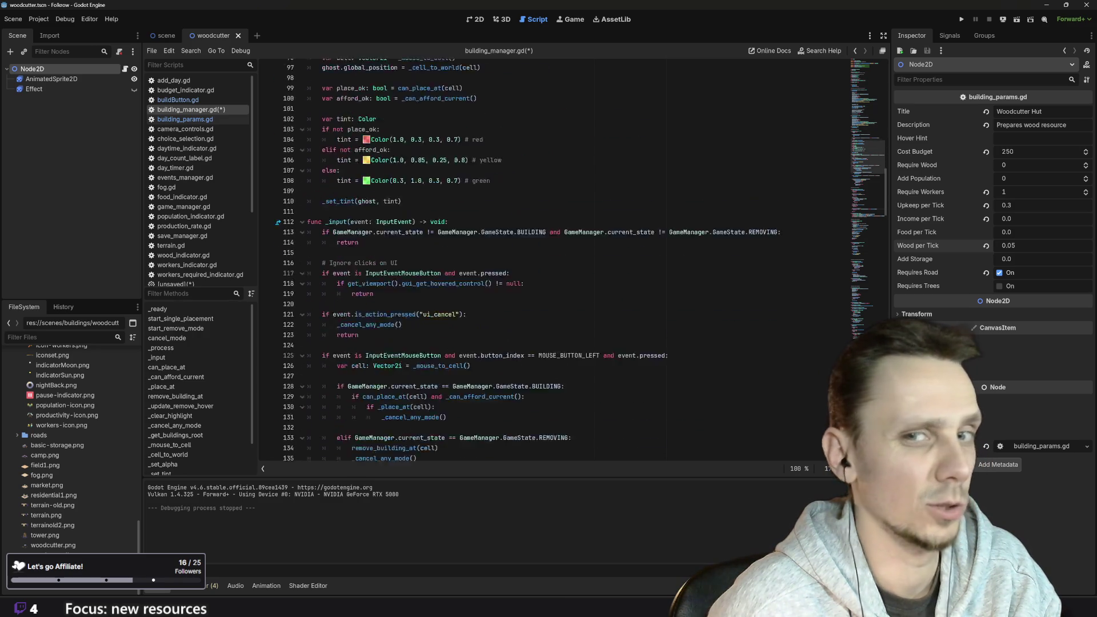
scroll(571, 260, "down", 20)
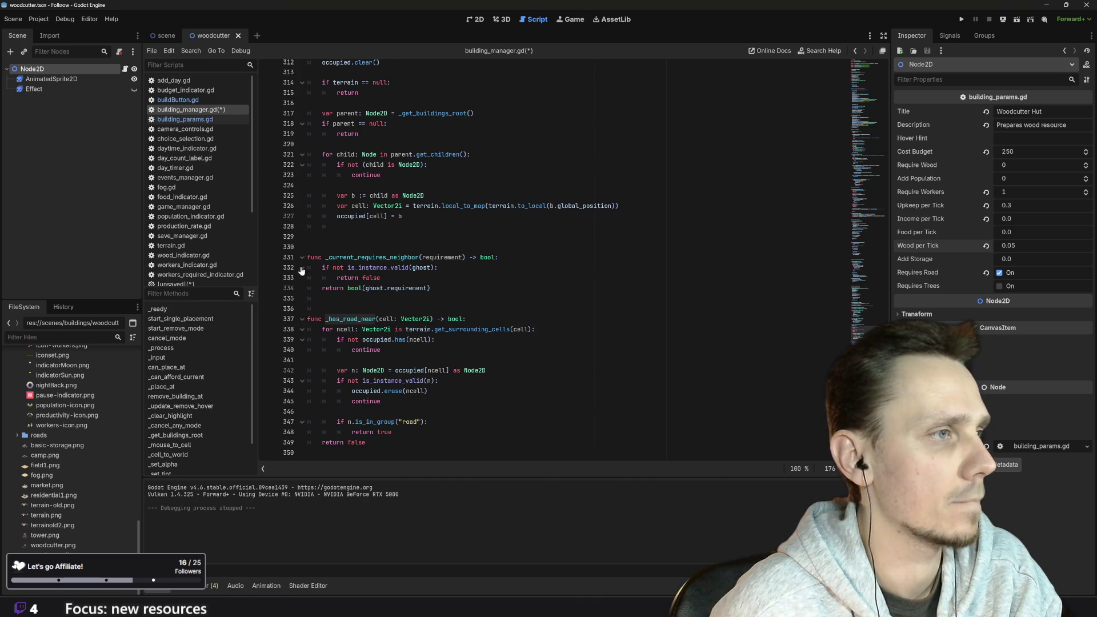
Search building_manager.gd for uses of _current_requires
left_click_drag(325, 257, 388, 257)
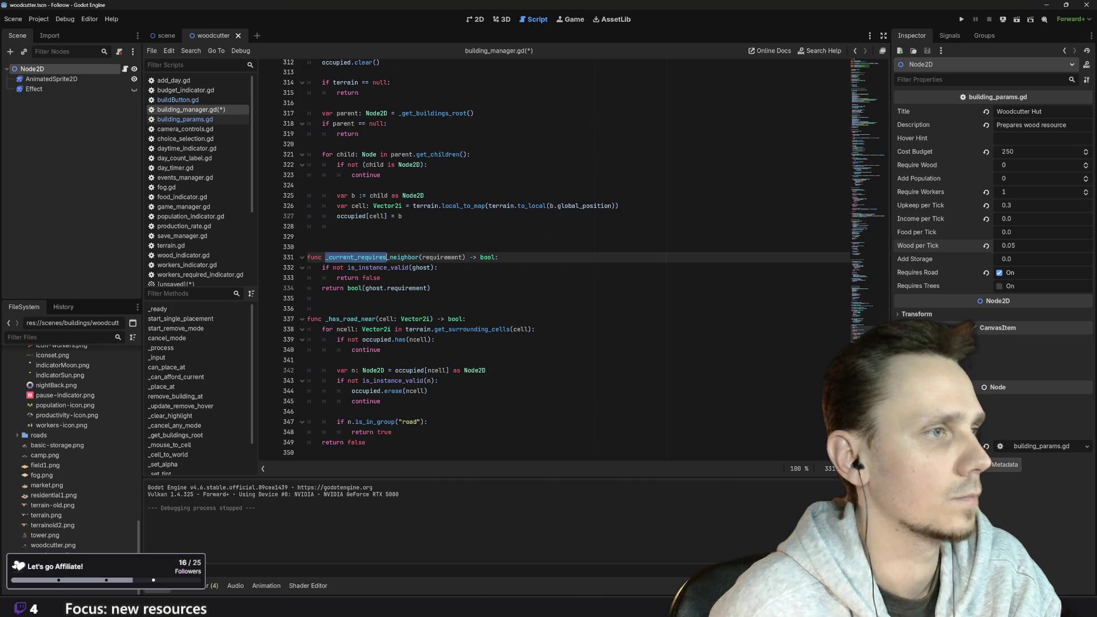
key("ctrl+f")
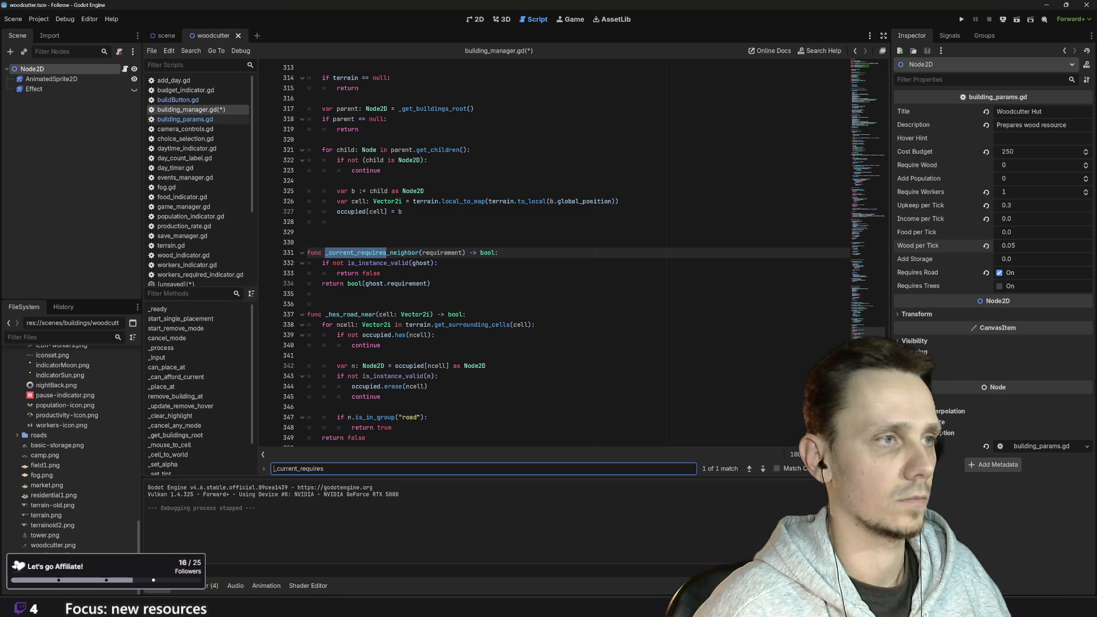
left_click(431, 283)
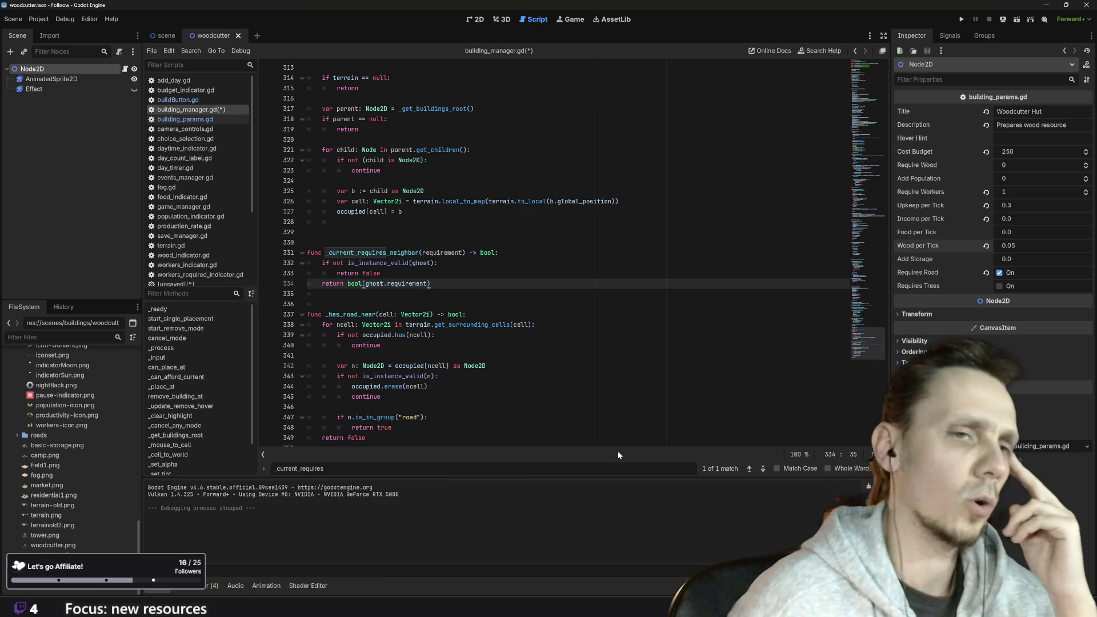
key("Escape")
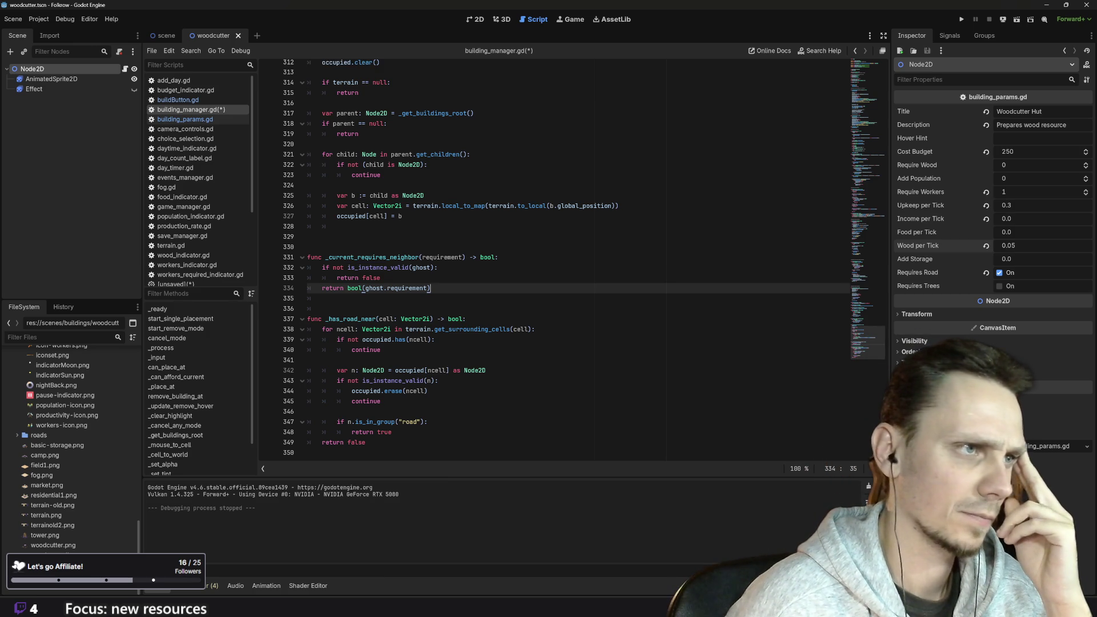
Delete 'road' from the _has_road_near function name on line 337
left_click(314, 309)
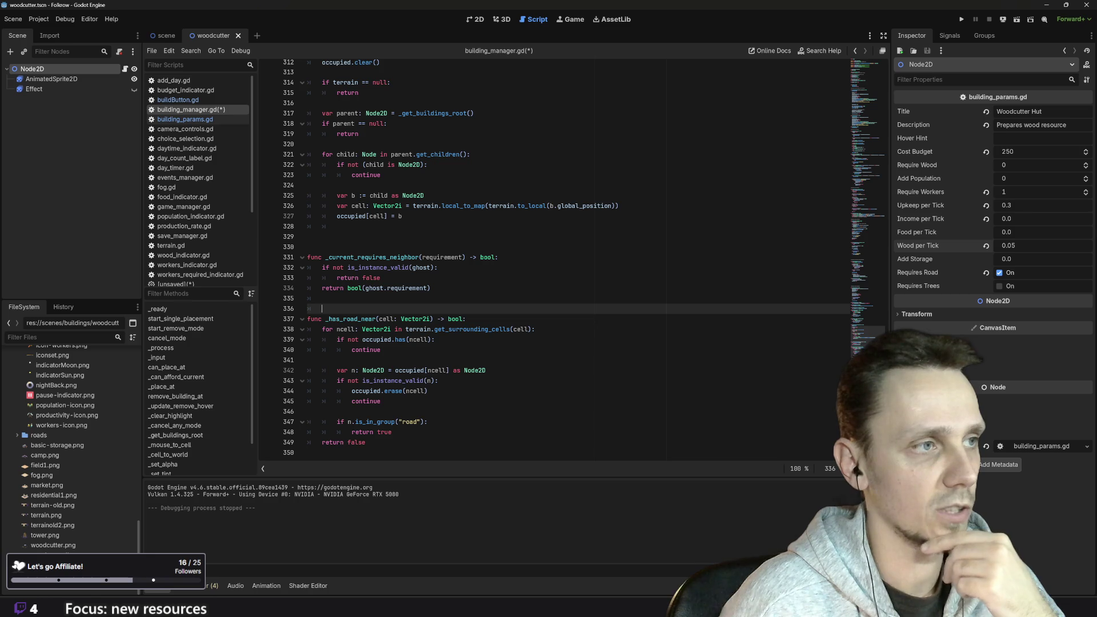
double_click(350, 318)
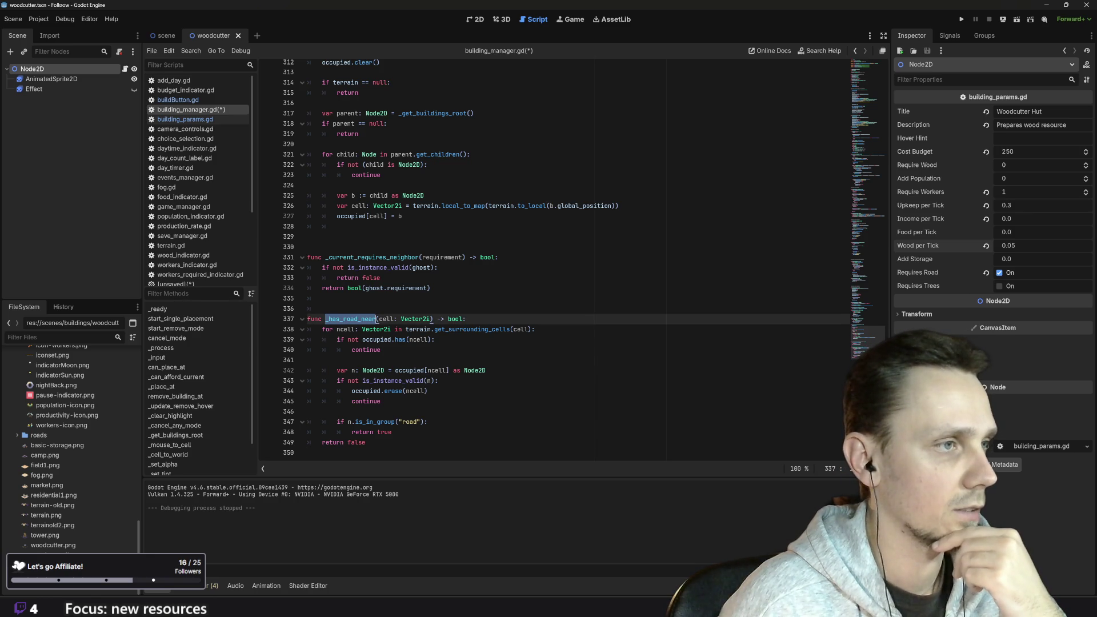
key("Right")
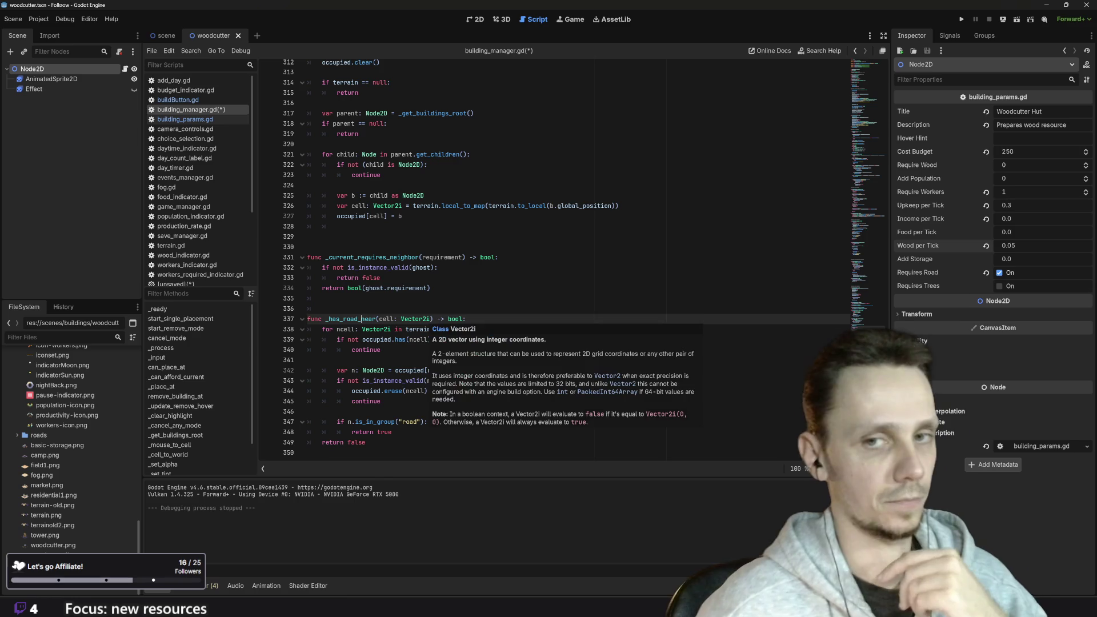
mouse_move(414, 319)
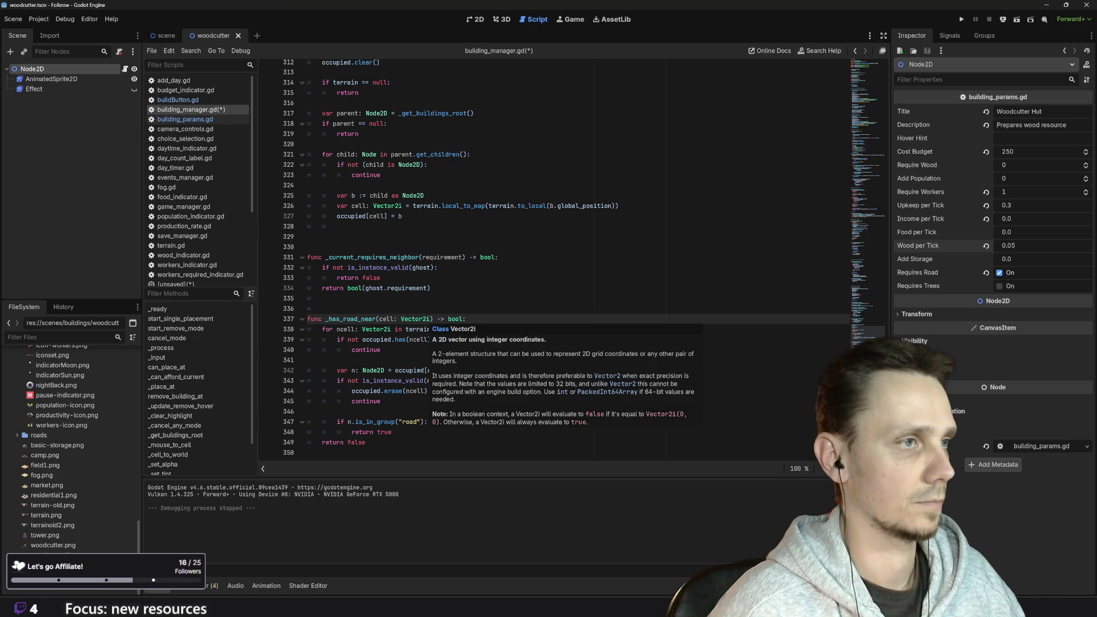
key("BackSpace")
key("BackSpace")
key("BackSpace")
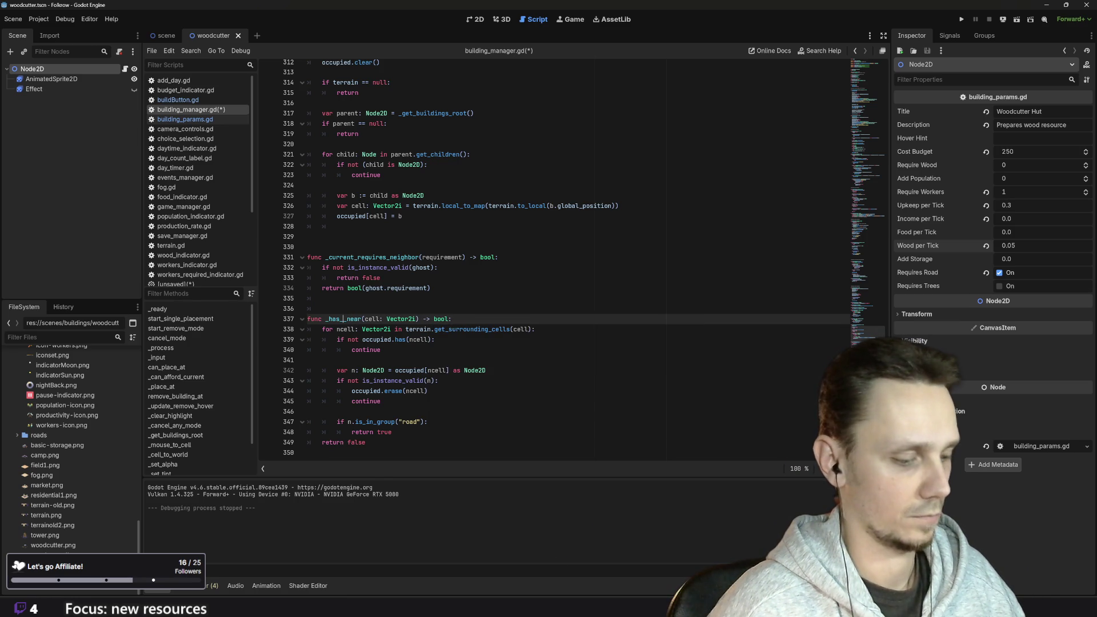
Rename the function to _has_required_near, then restore _has_road_near after the not-found error
type("required")
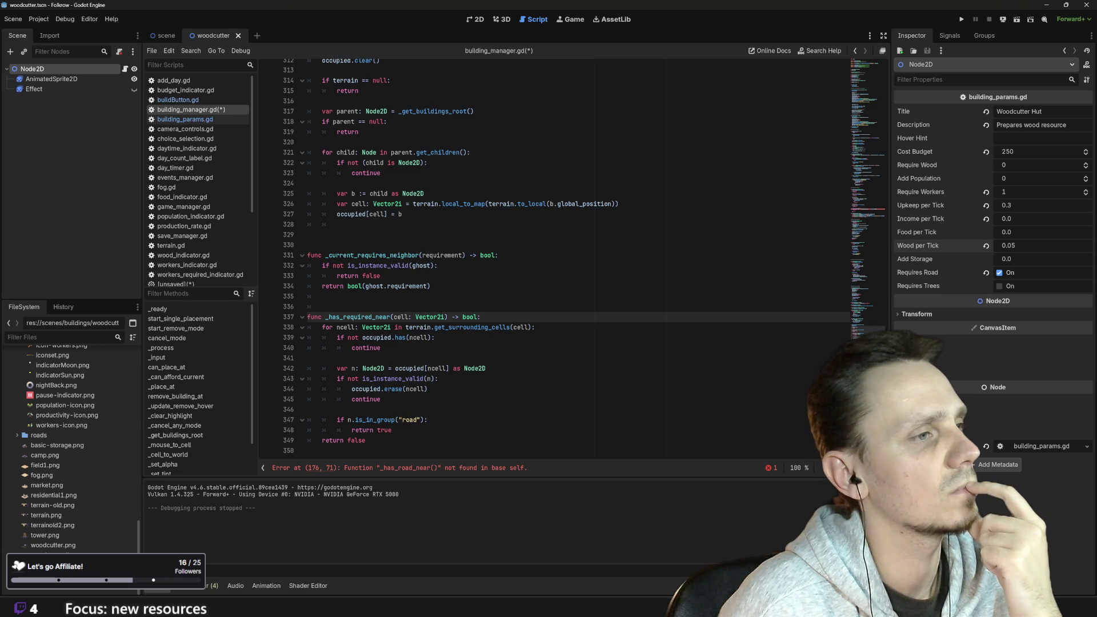
key("BackSpace")
key("BackSpace")
key("BackSpace")
type("road")
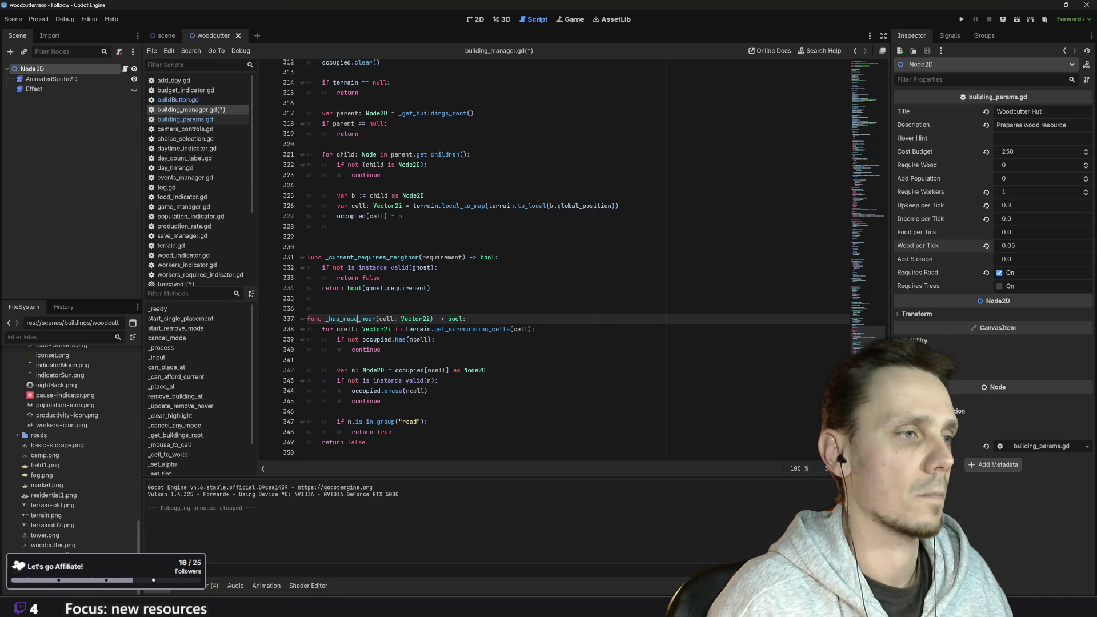
Paste a copy of the whole _has_road_near function below it, separated by blank lines
mouse_move(366, 442)
left_mouse_down()
mouse_move(307, 308)
mouse_move(249, 318)
left_mouse_up()
key("ctrl+c")
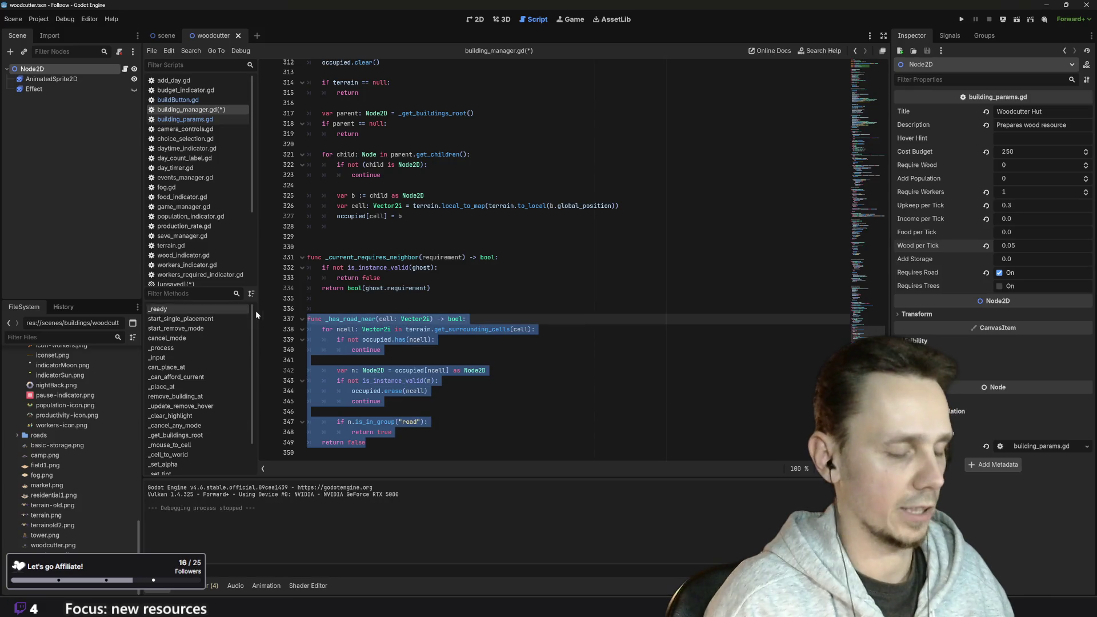
left_click(366, 442)
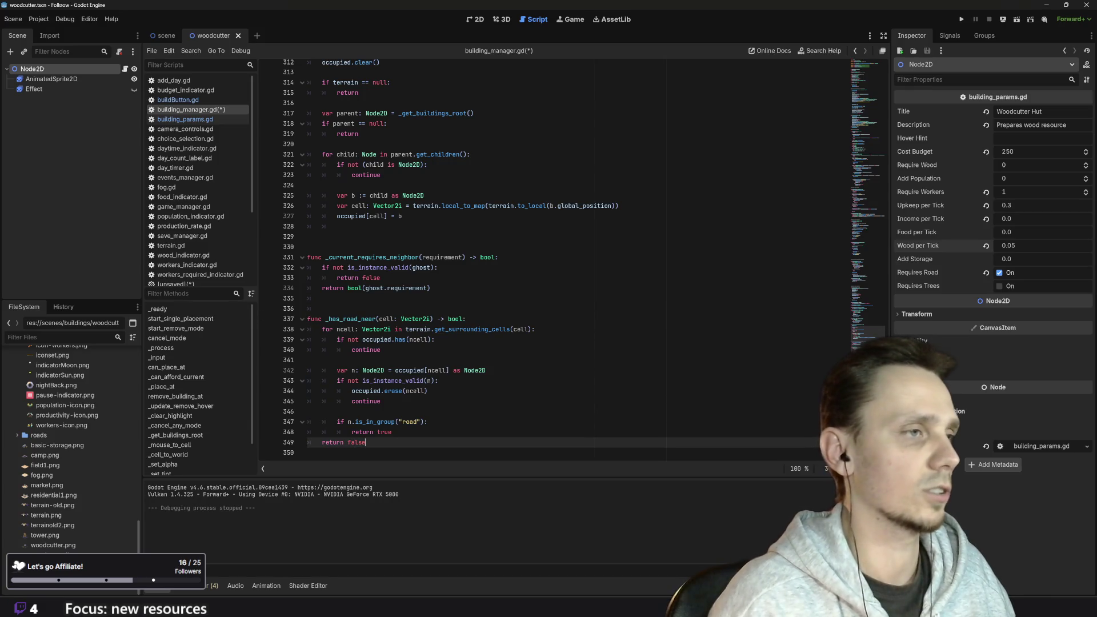
key("Down")
key("Return")
key("ctrl+v")
left_click(321, 324)
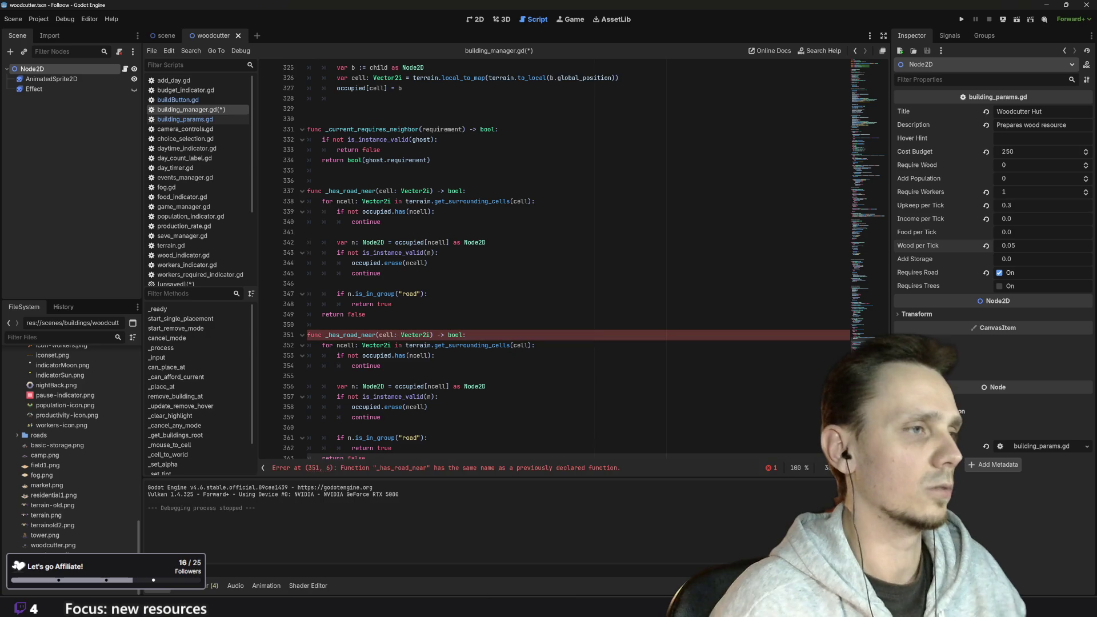
key("Return")
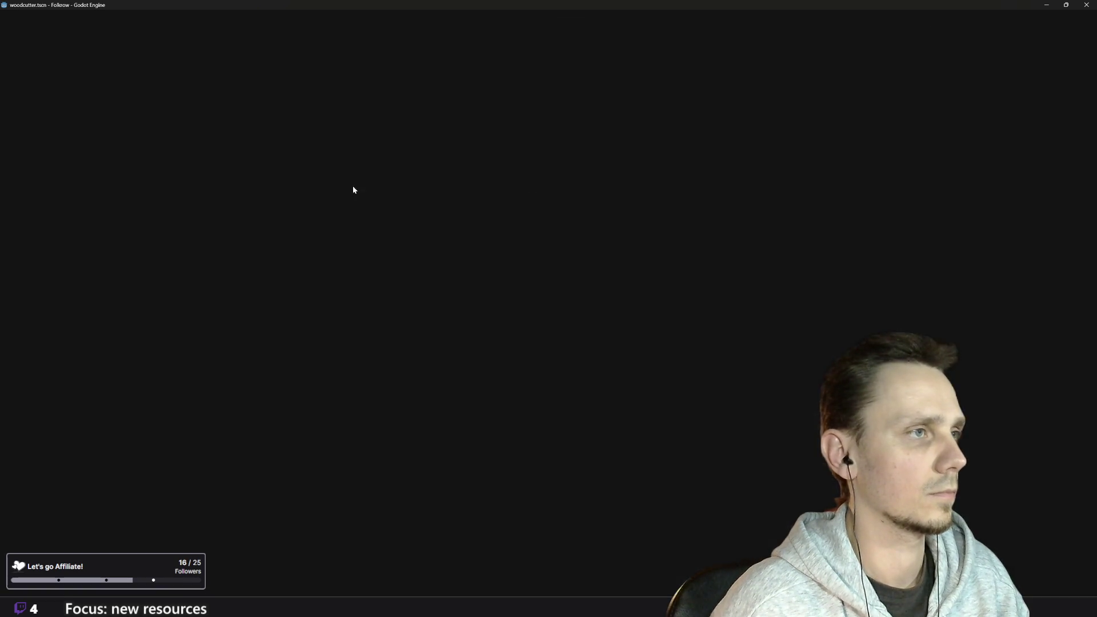
left_click(322, 180)
key("Return")
key("Return")
key("Return")
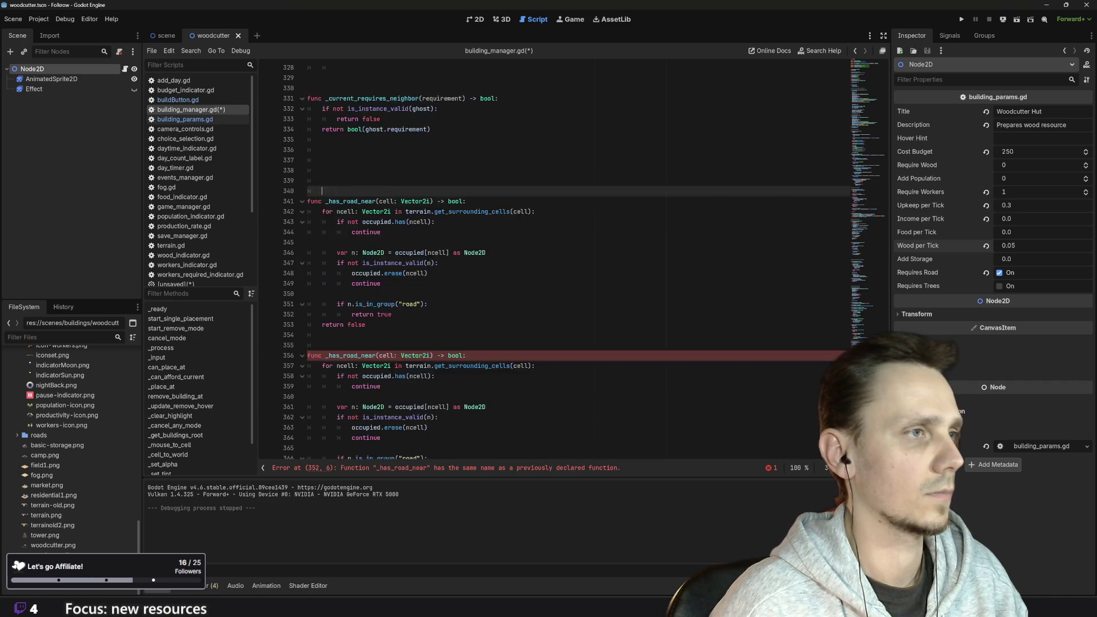
scroll(578, 262, "down", 1)
Rename the copied function to _has_forest_near
left_click(357, 324)
key("BackSpace")
key("BackSpace")
key("BackSpace")
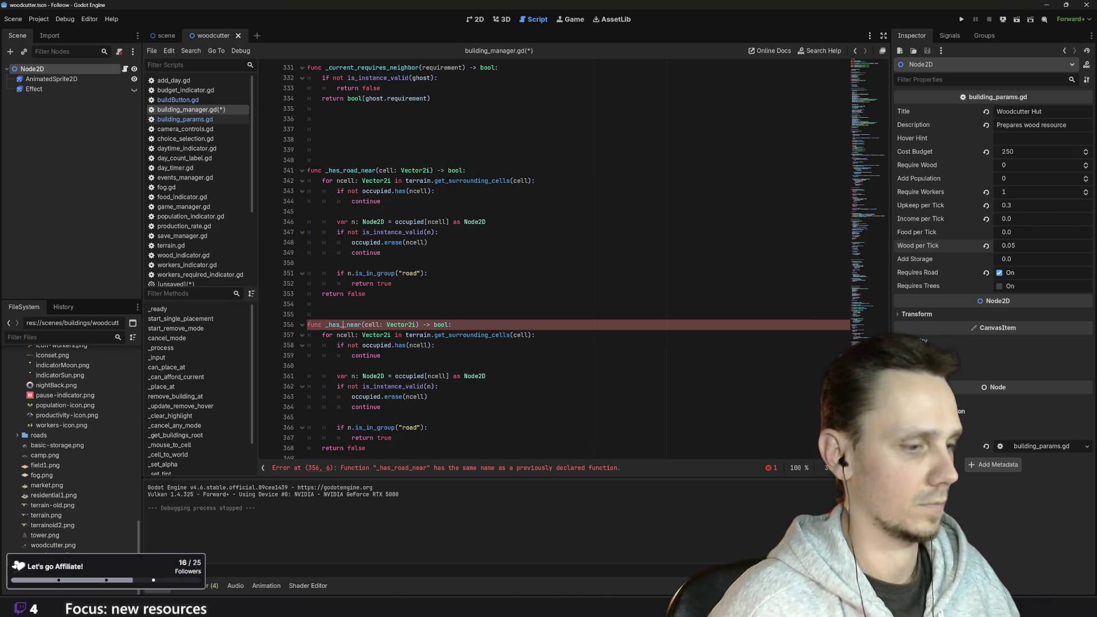
type("trees")
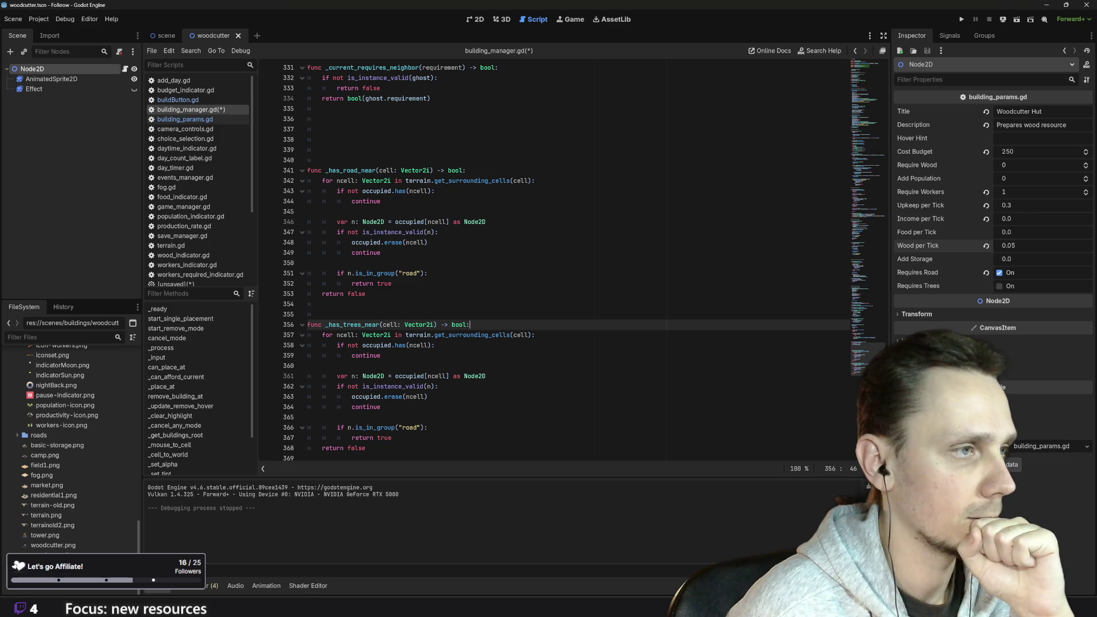
key("shift+Left")
key("shift+Left")
key("shift+Left")
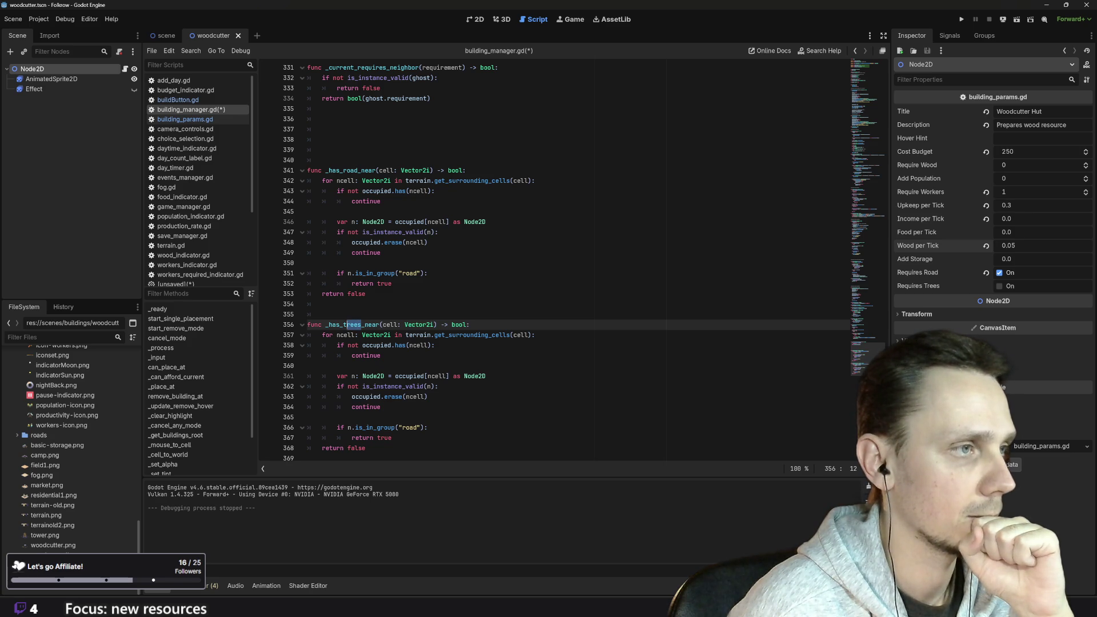
type("forest")
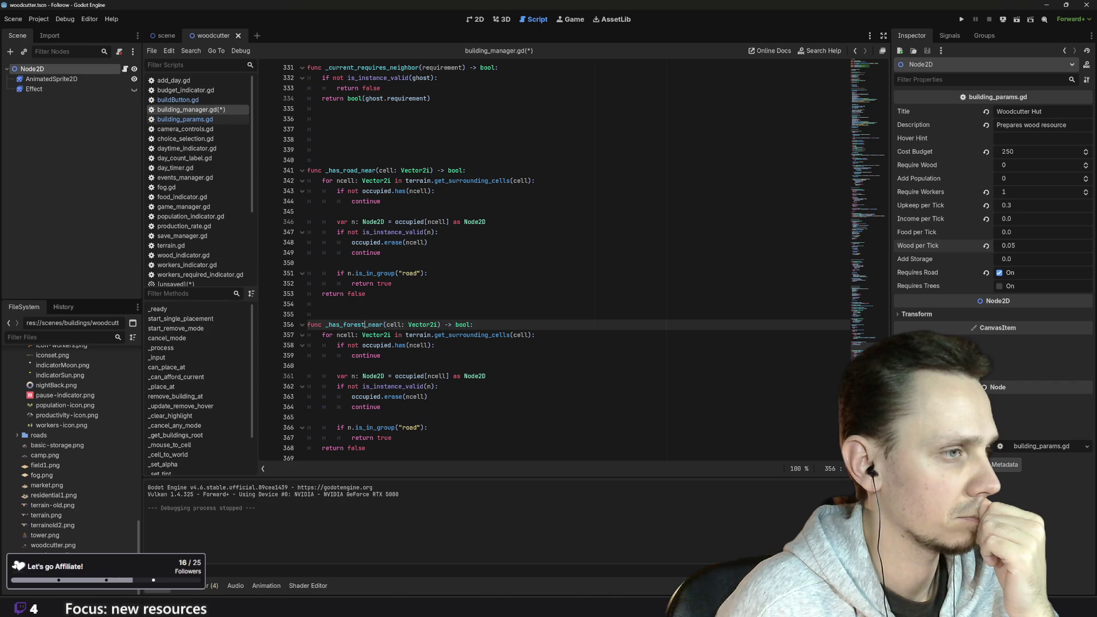
Change the copy's is_in_group("road") check to "forest"
left_click(409, 427)
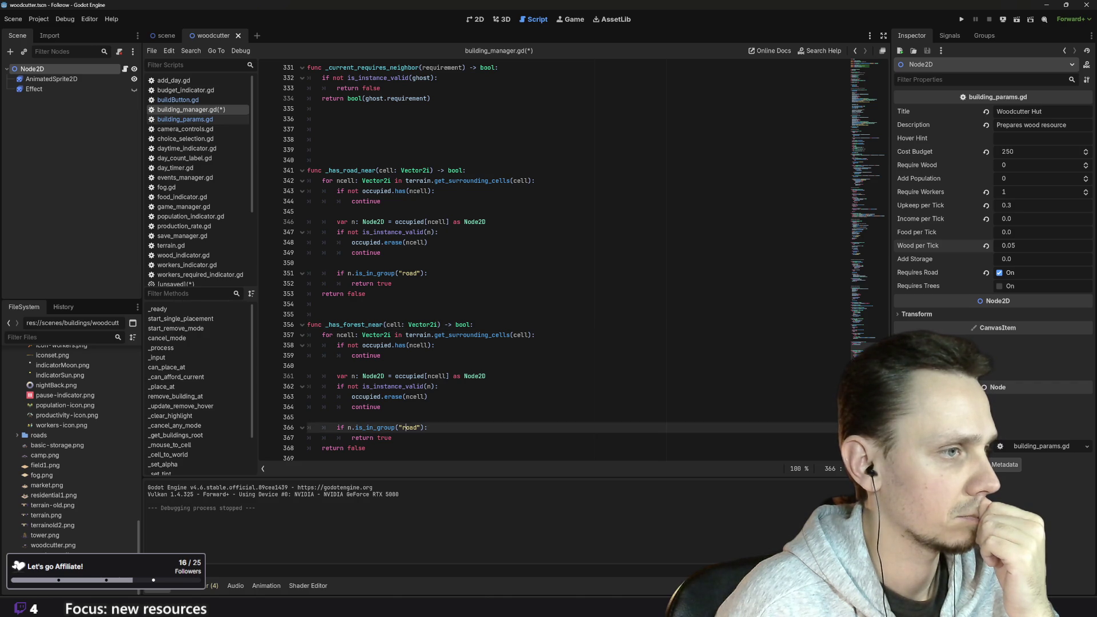
double_click(409, 427)
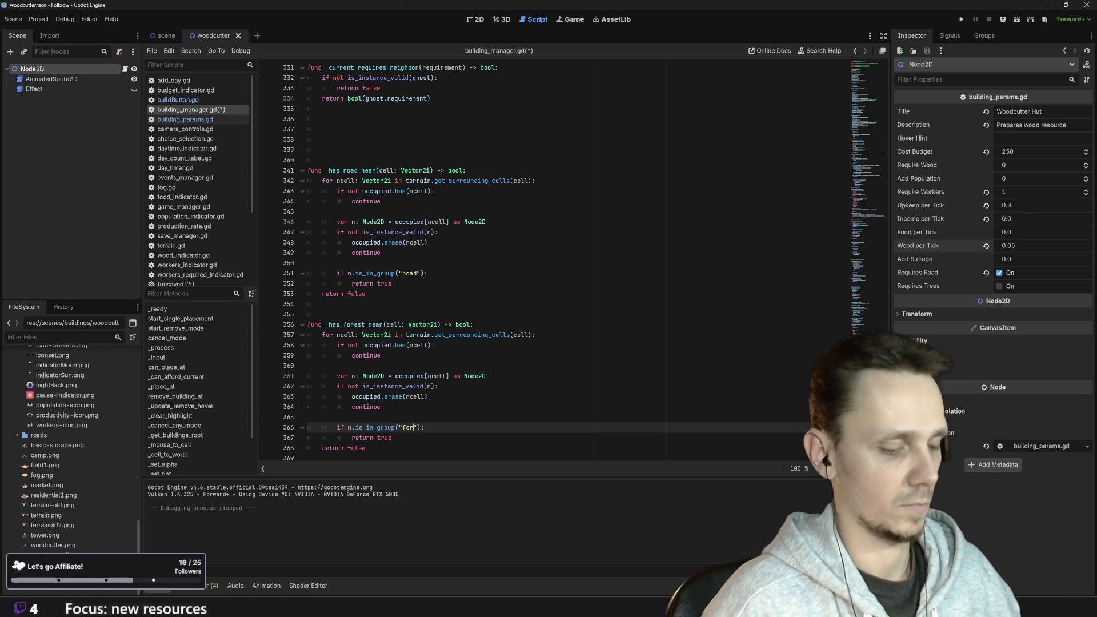
type("forest")
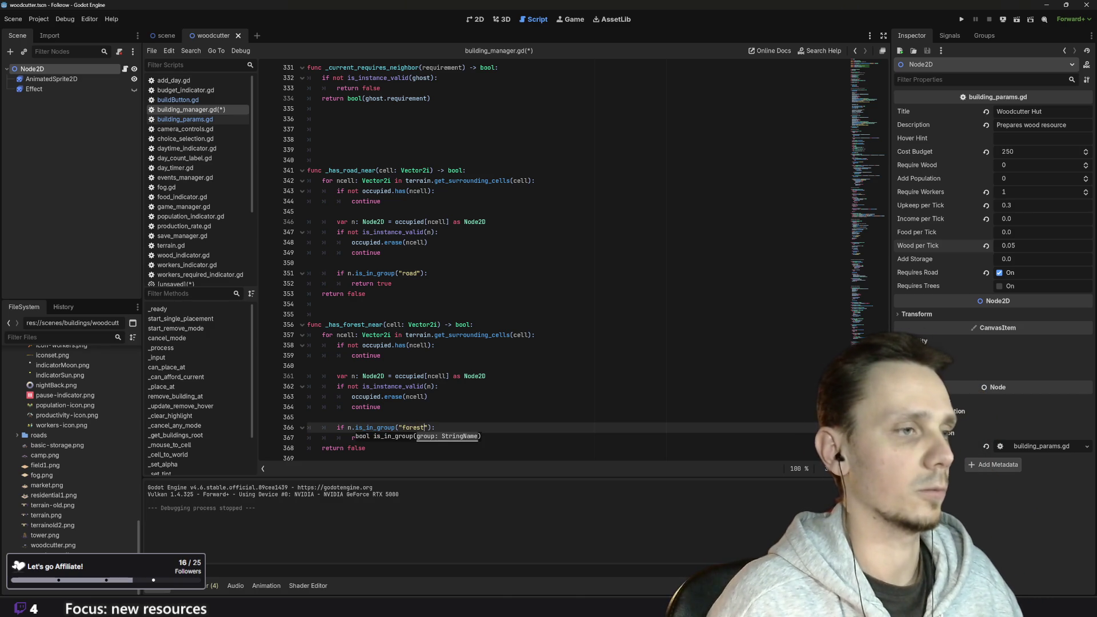
left_click(308, 417)
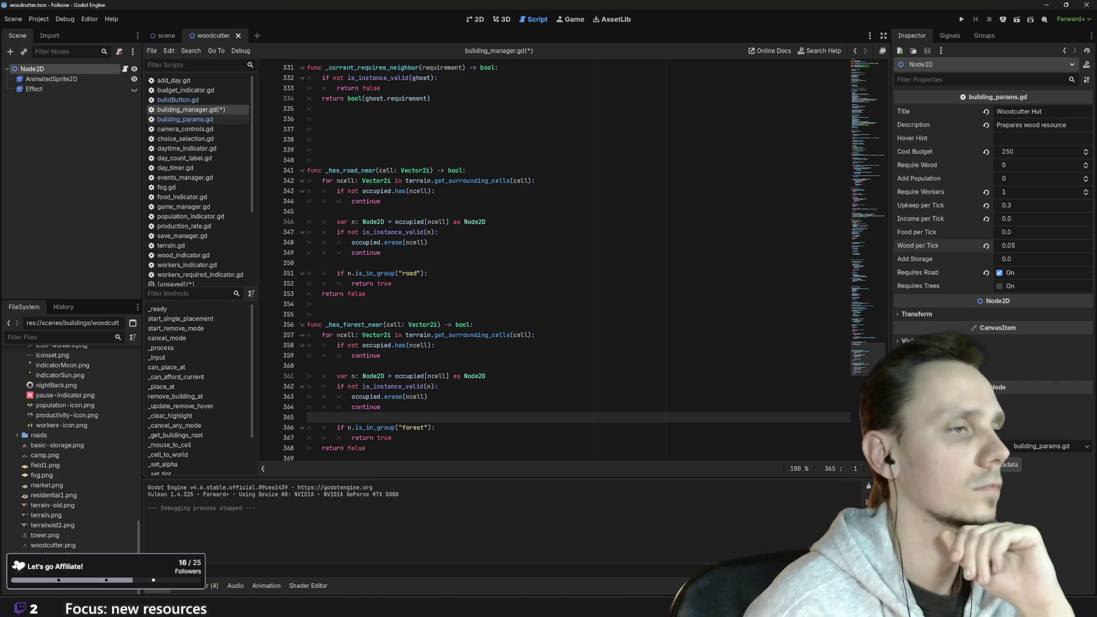
Locate the _has_road_near call in can_place_at's placement rules around line 175
double_click(350, 170)
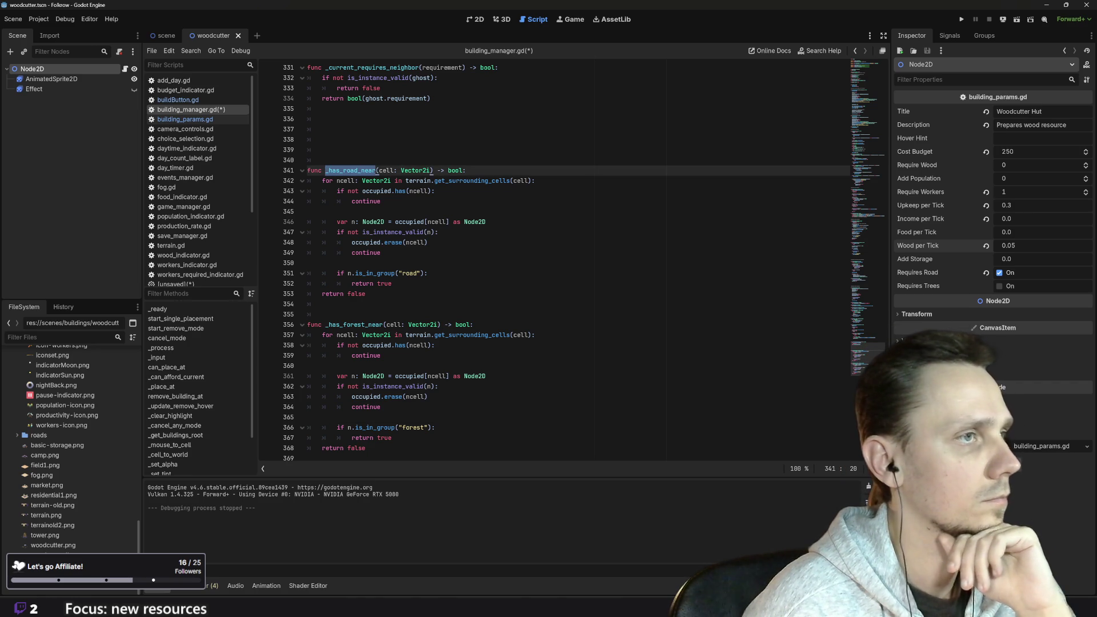
scroll(432, 173, "up", 20)
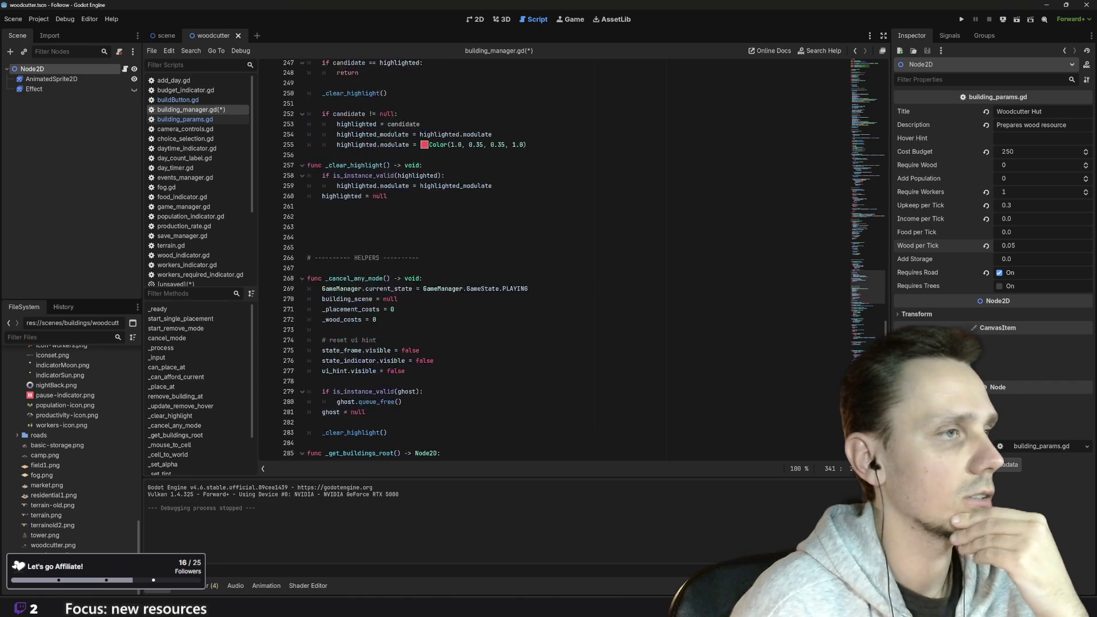
scroll(432, 172, "up", 20)
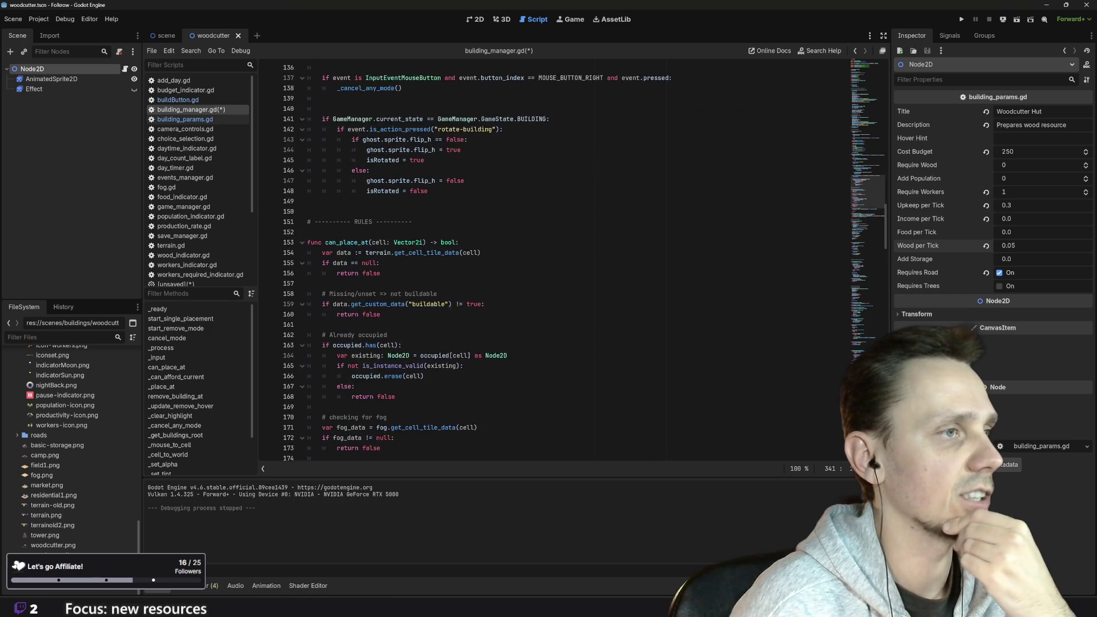
scroll(432, 173, "up", 18)
scroll(433, 173, "up", 17)
scroll(432, 172, "up", 5)
scroll(432, 172, "up", 4)
scroll(432, 173, "down", 20)
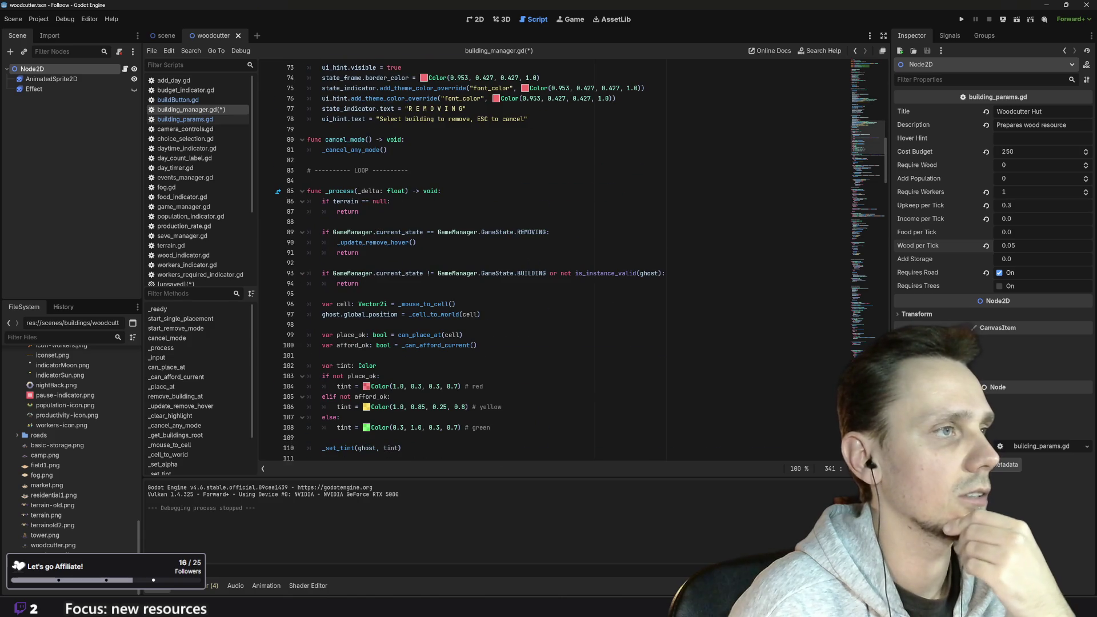
scroll(432, 172, "down", 15)
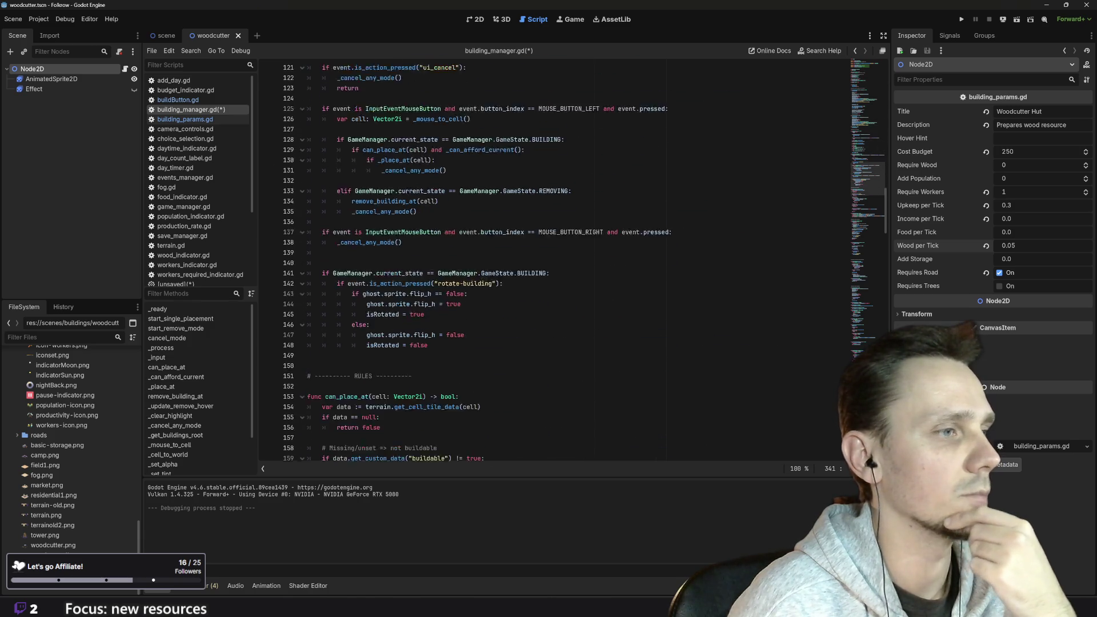
scroll(583, 259, "down", 11)
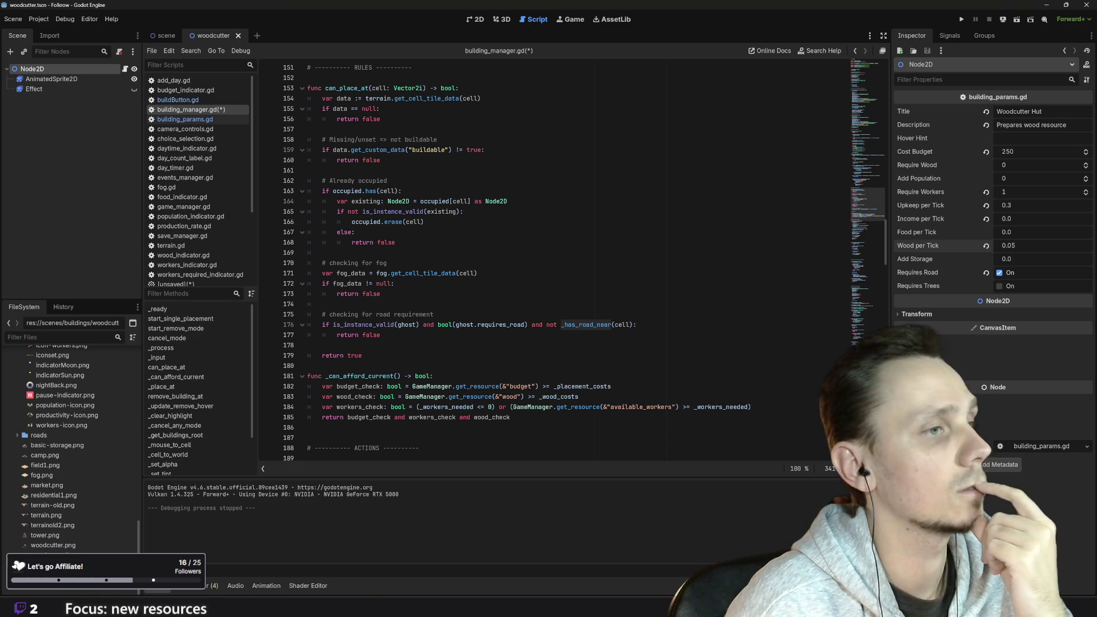
left_click(381, 335)
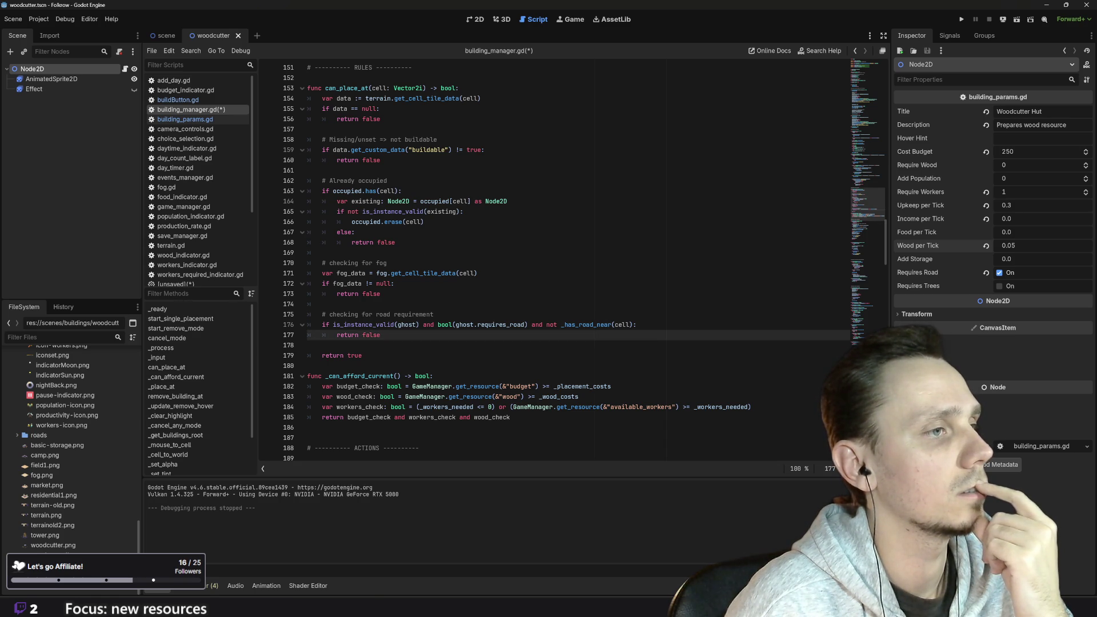
double_click(382, 314)
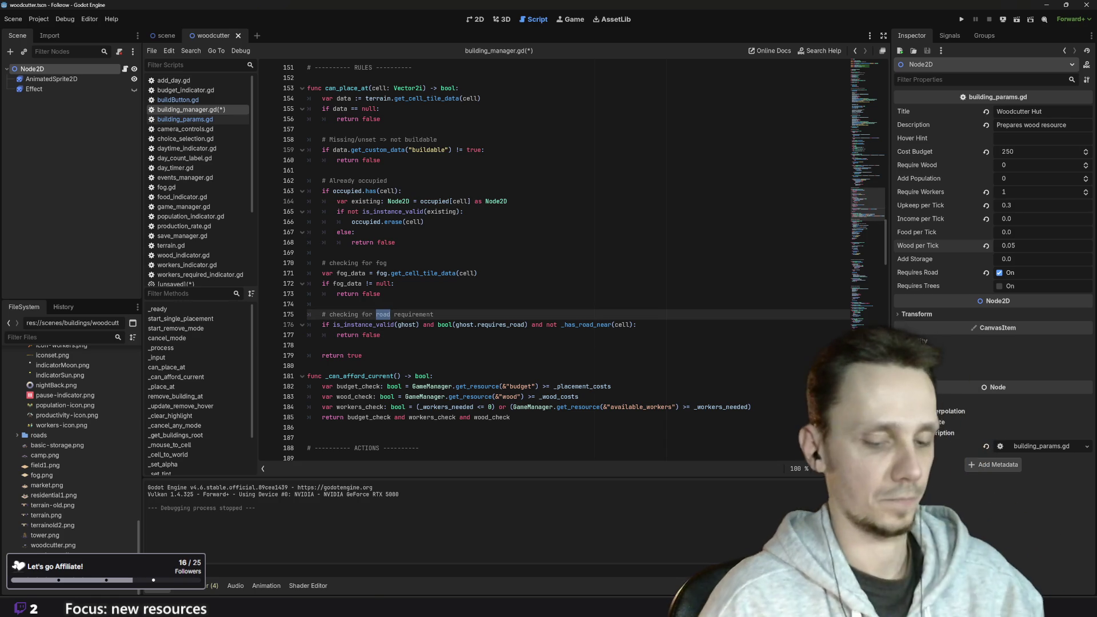
type("building")
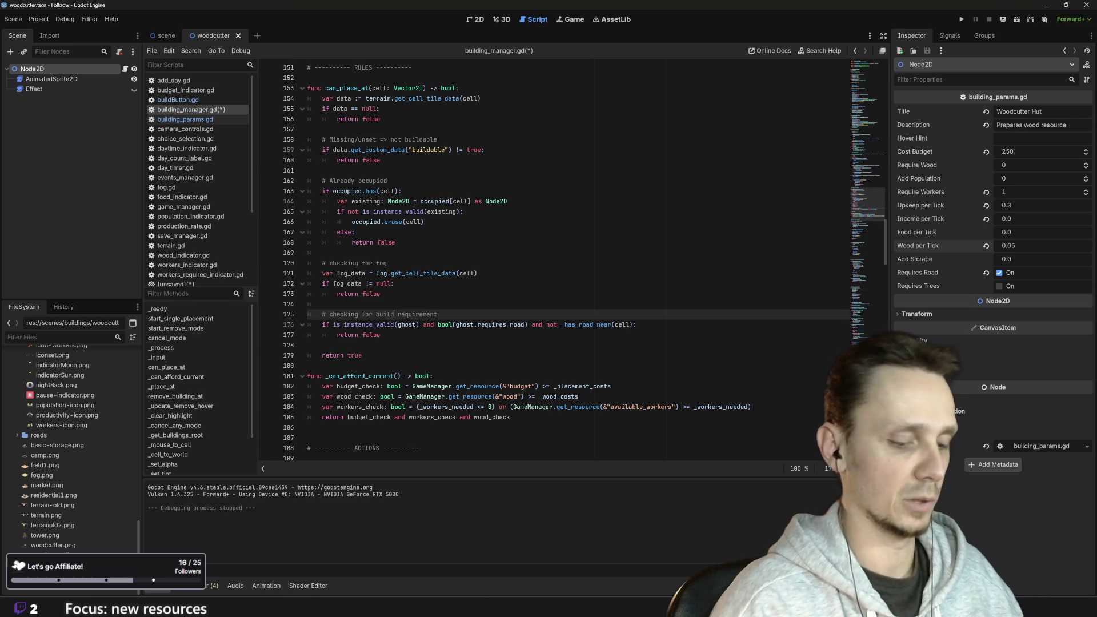
type("s")
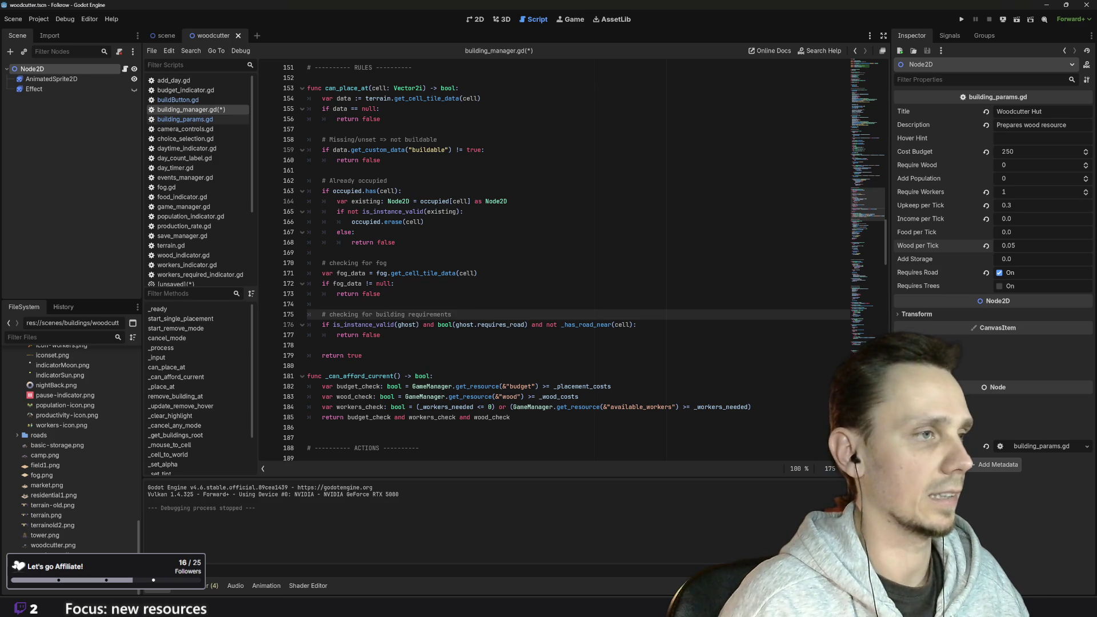
left_click(380, 335)
left_click_drag(380, 335, 306, 324)
key("ctrl+c")
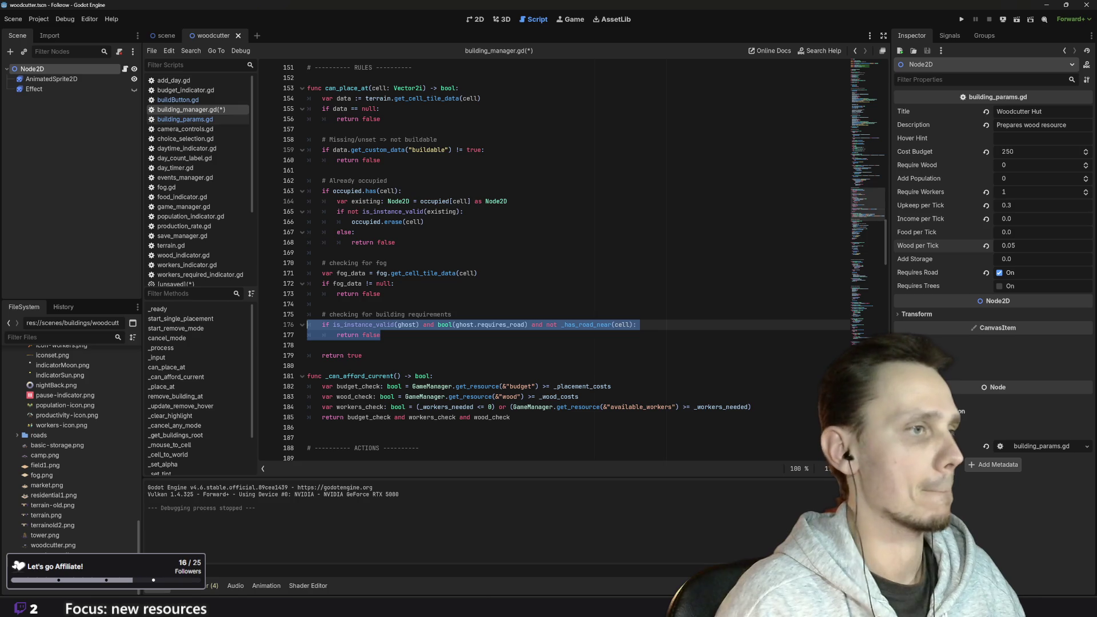
left_click(381, 335)
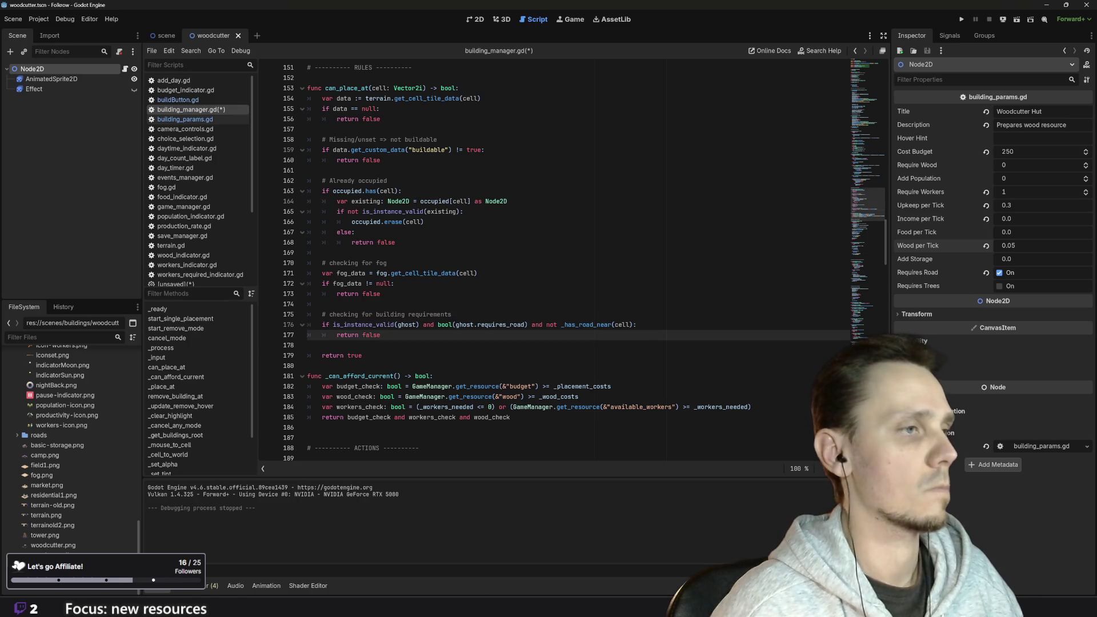
key("Return")
key("ctrl+v")
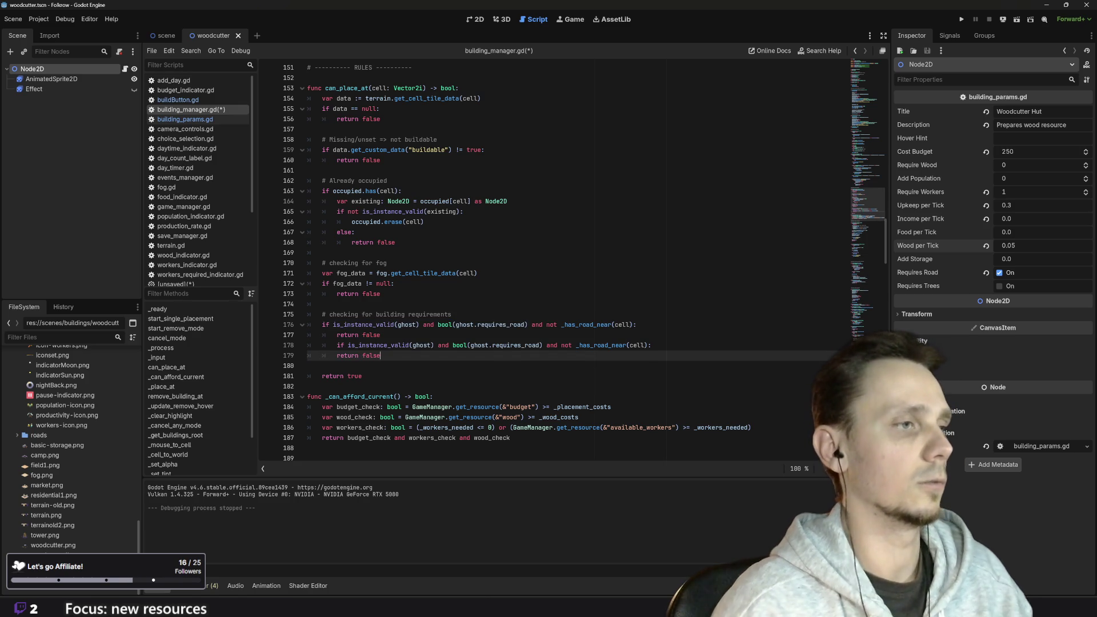
key("Up")
key("shift+Tab")
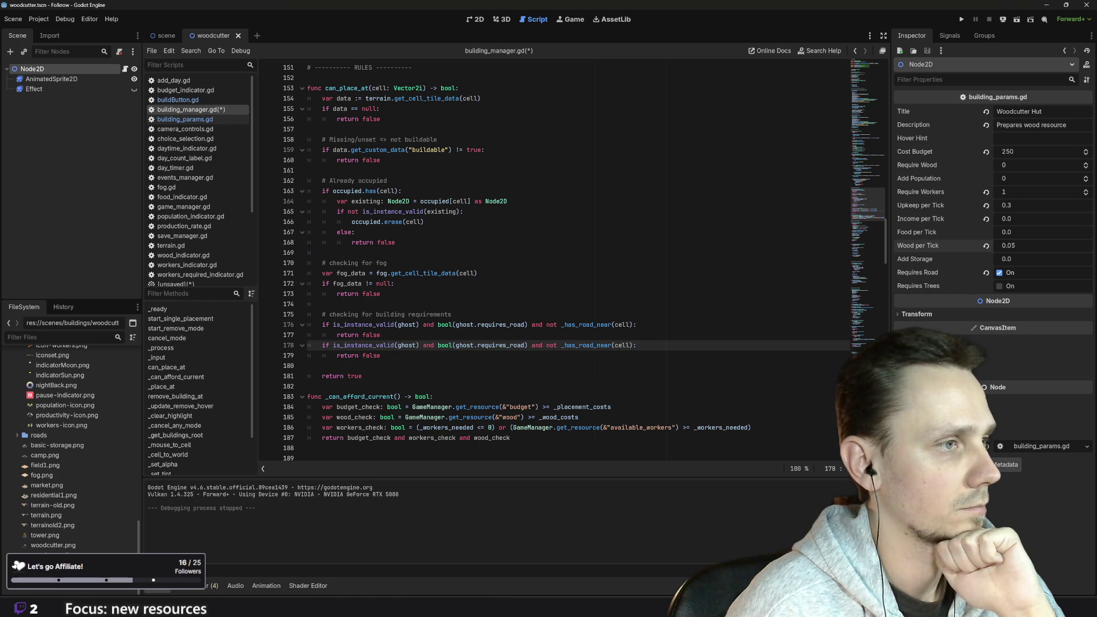
left_click_drag(381, 356, 274, 345)
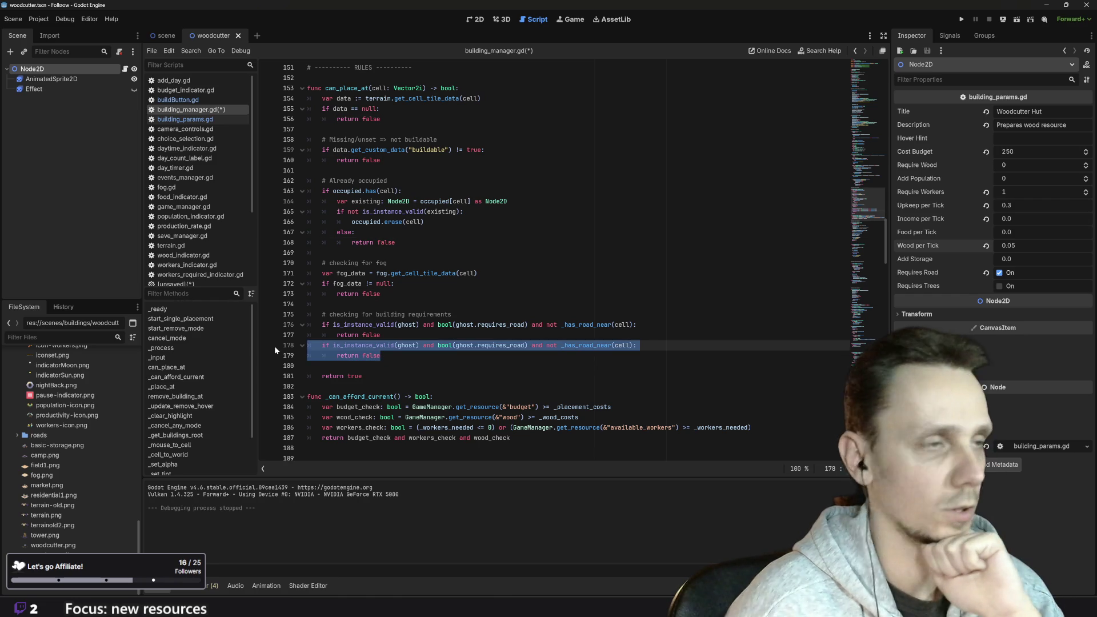
key("BackSpace")
key("BackSpace")
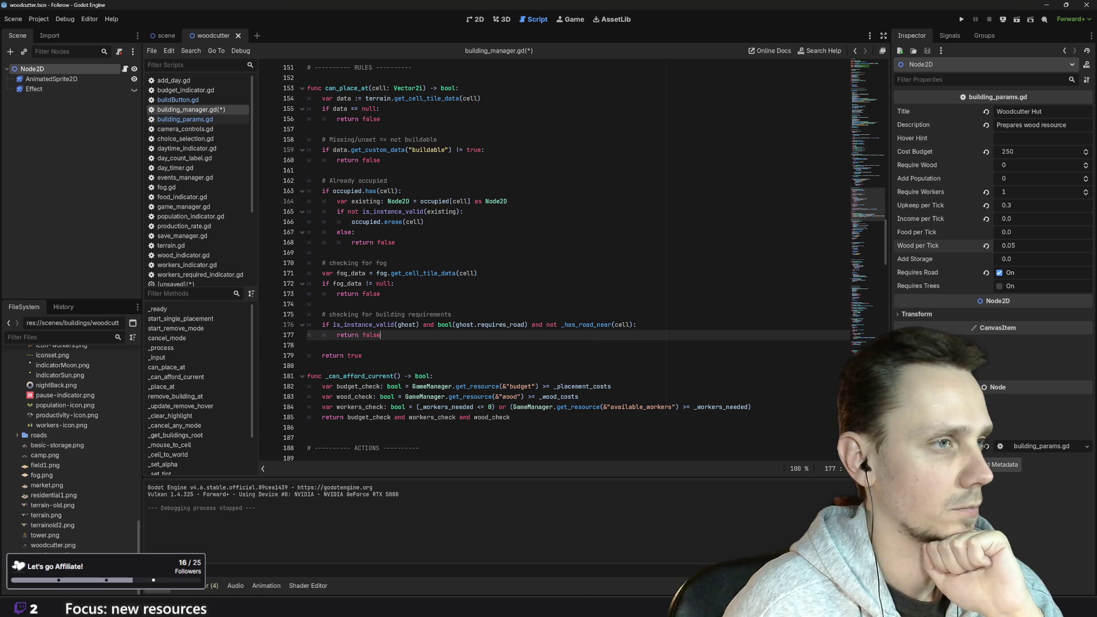
left_click(423, 324)
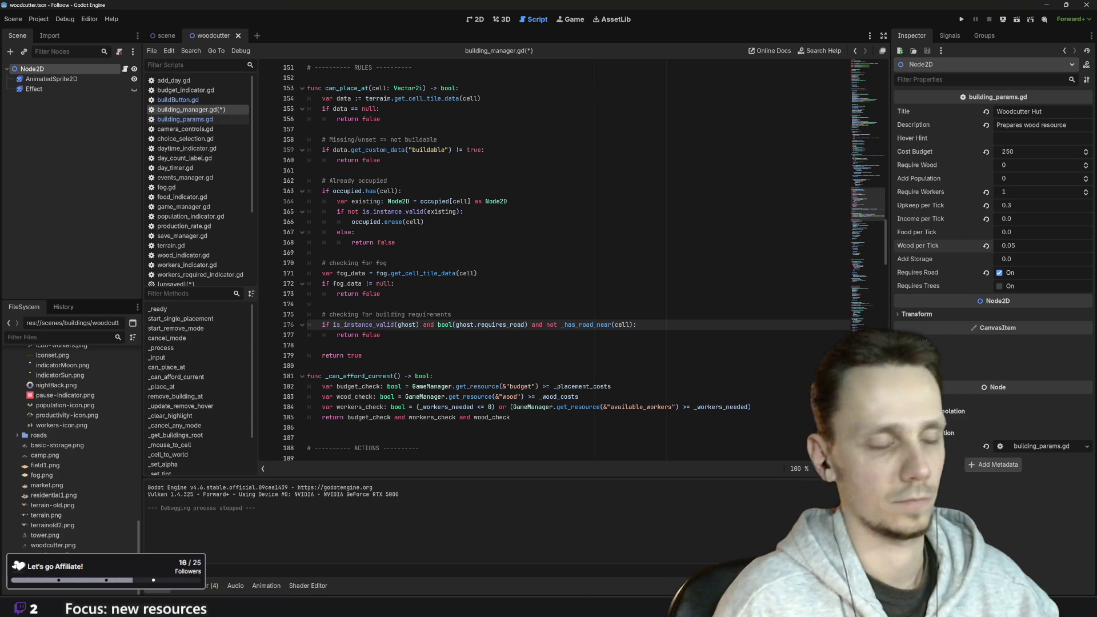
key("Return")
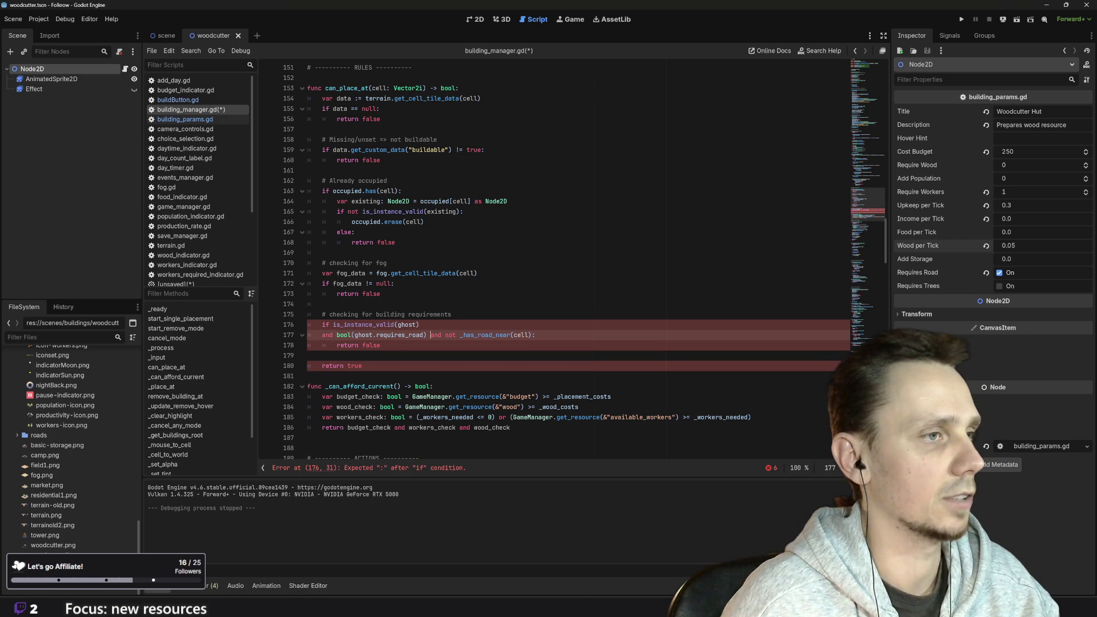
key("Return")
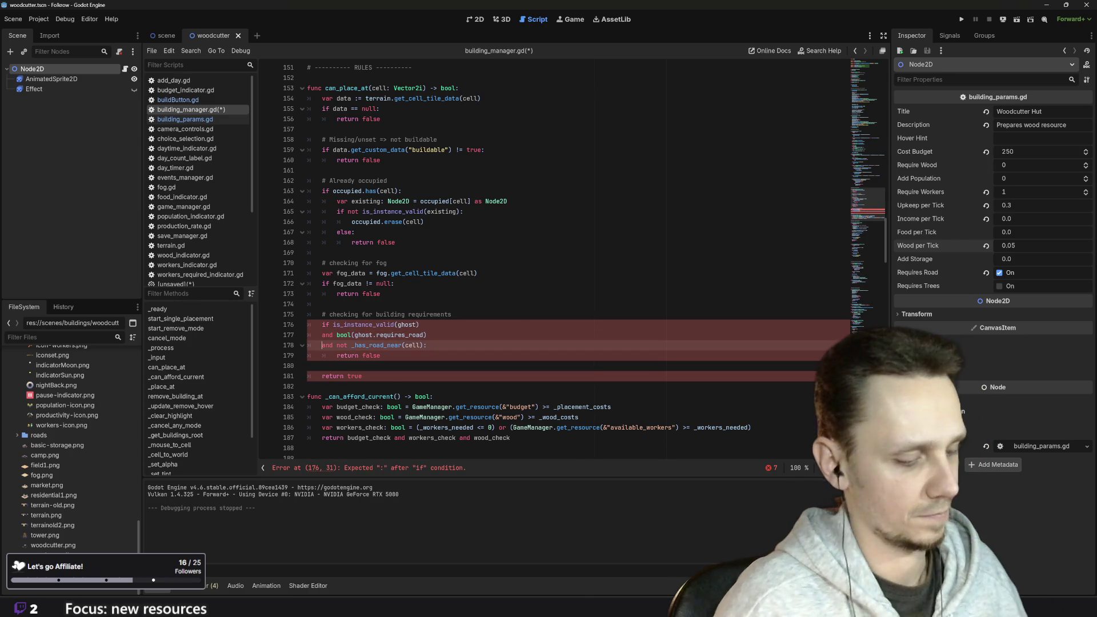
key("ctrl+z")
key("ctrl+z")
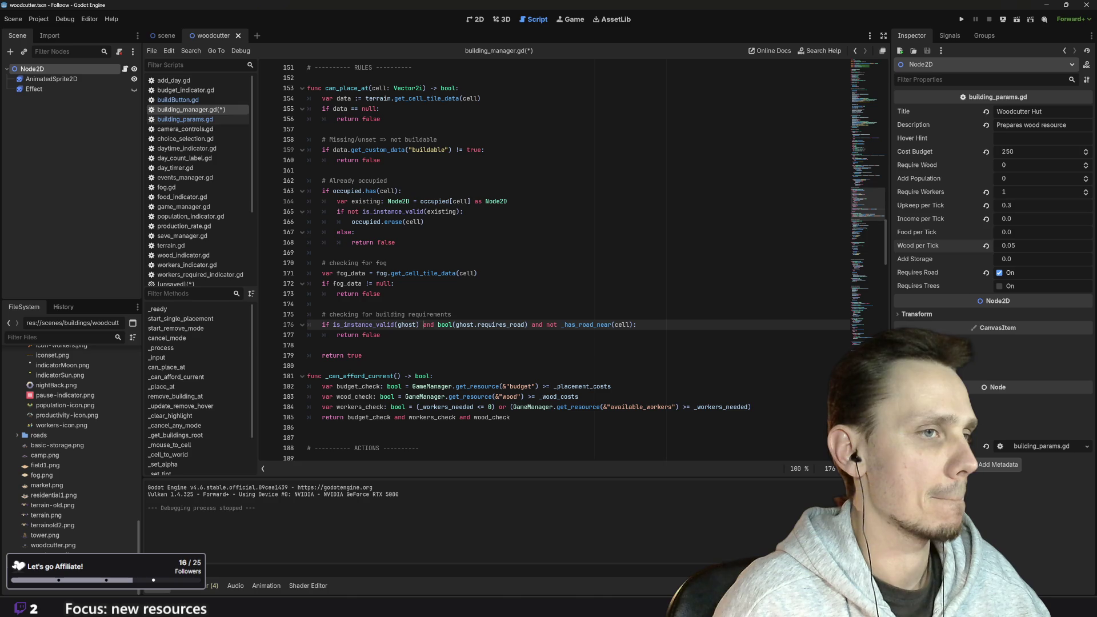
left_click_drag(531, 324, 633, 325)
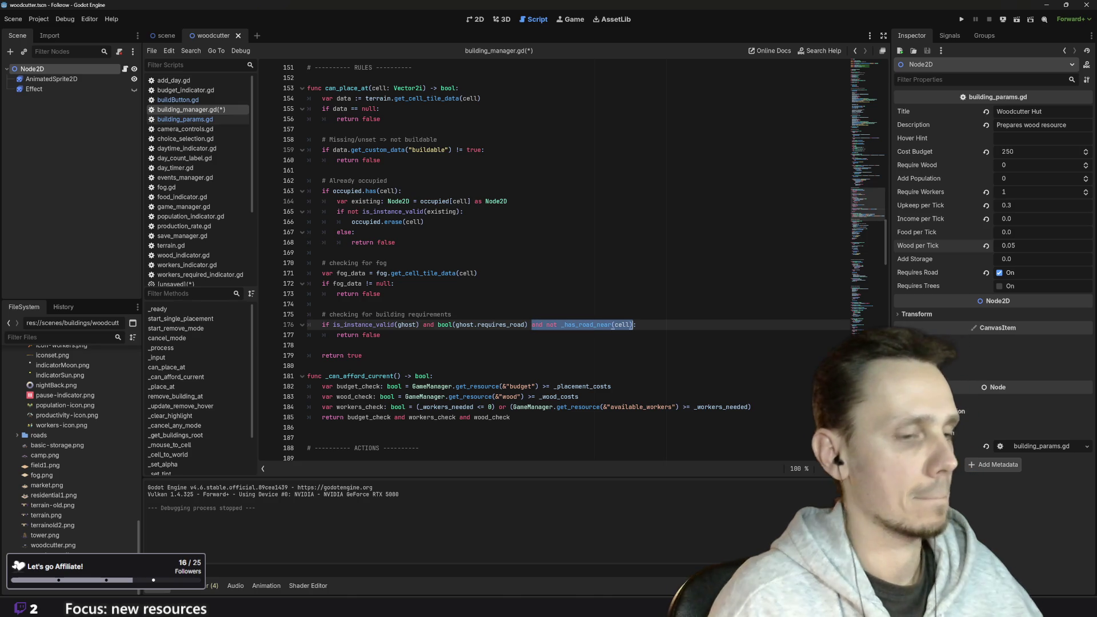
Duplicate 'and not _has_road_near(cell)' on line 176 as a forest-near condition
key("ctrl+c")
key("Right")
key("ctrl+v")
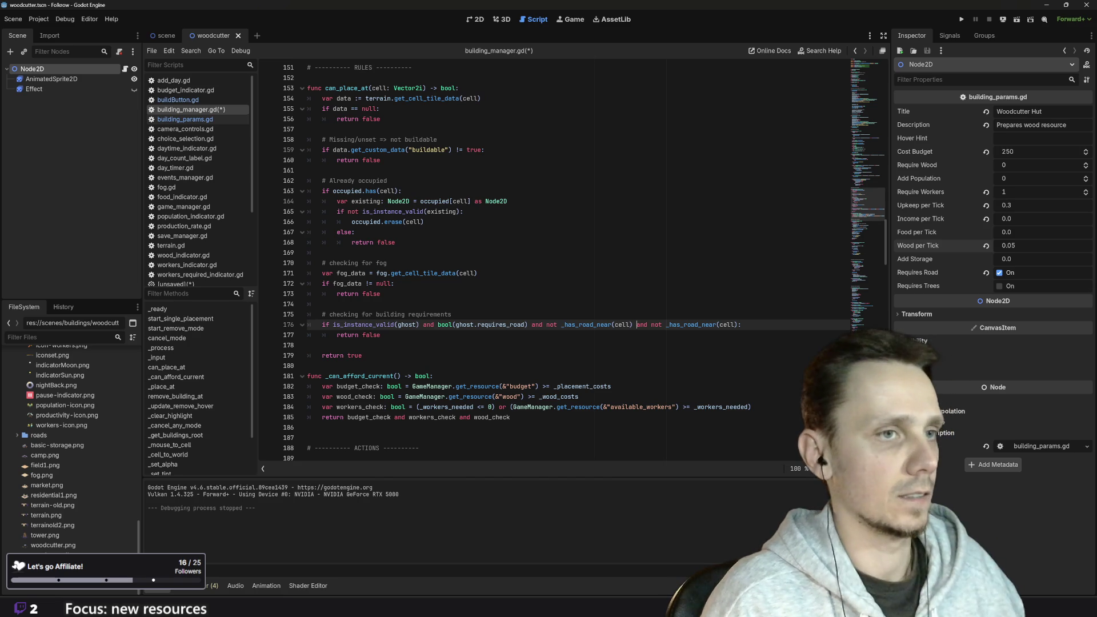
key("BackSpace")
key("BackSpace")
key("BackSpace")
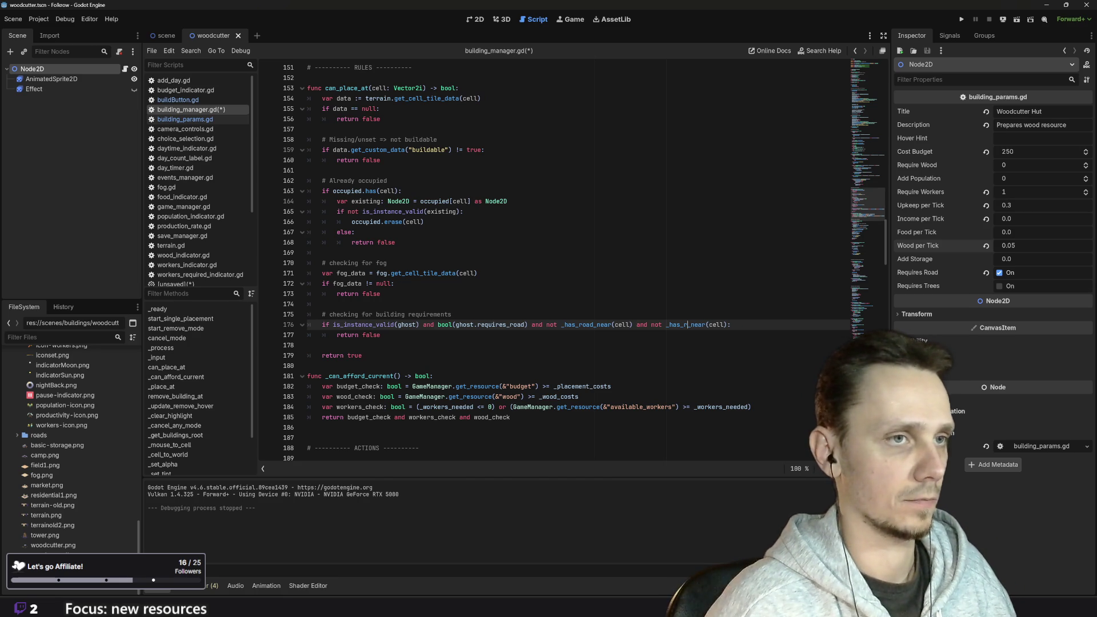
type("fog")
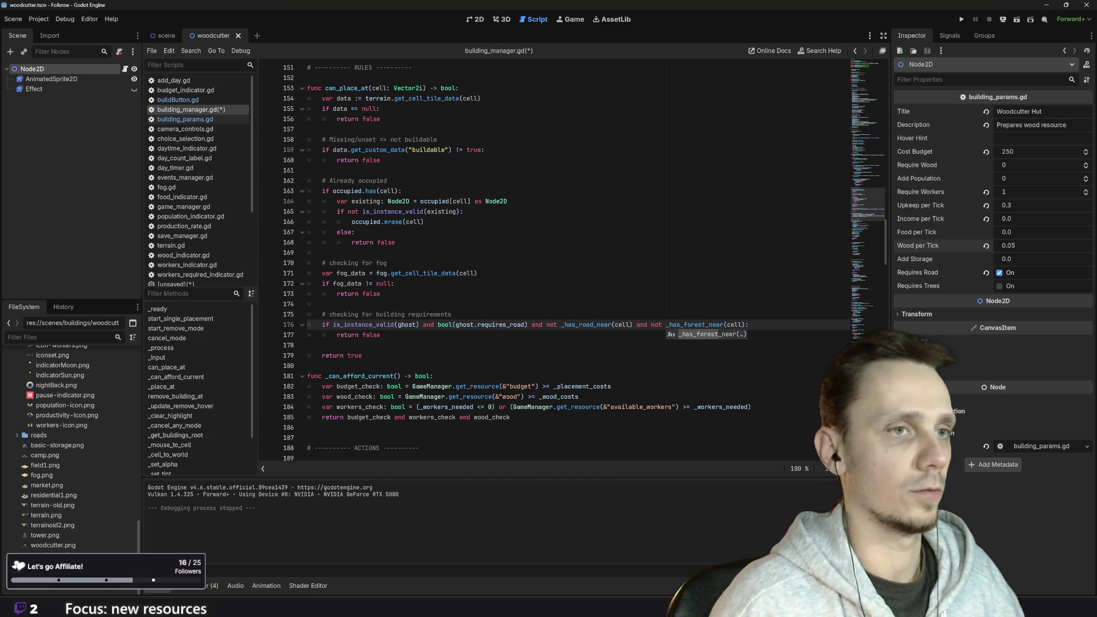
scroll(571, 257, "down", 15)
scroll(571, 257, "down", 20)
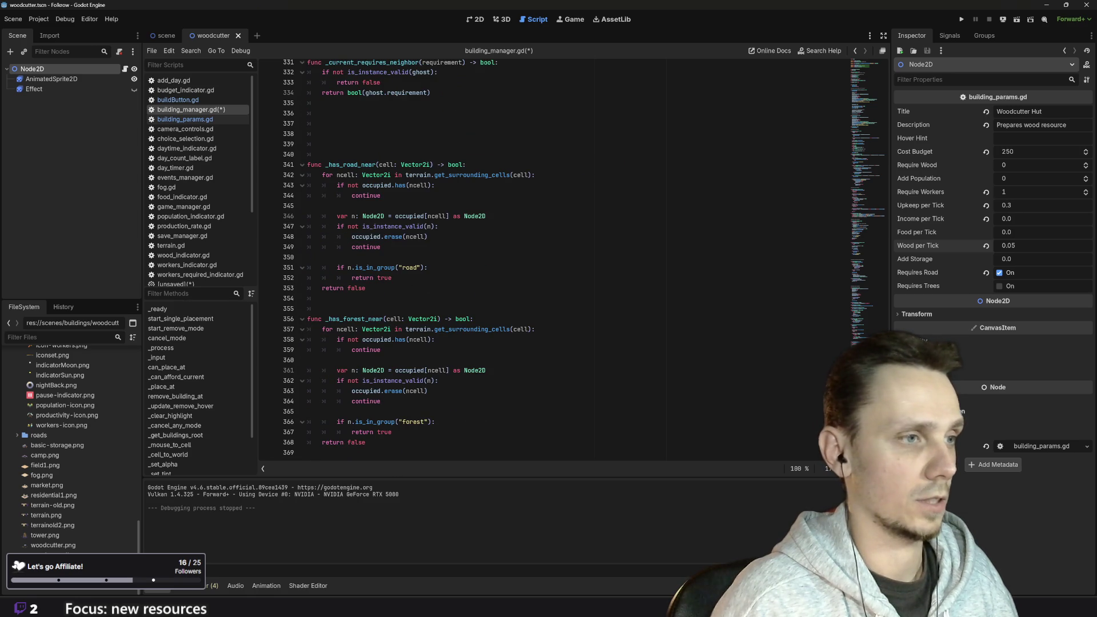
double_click(413, 422)
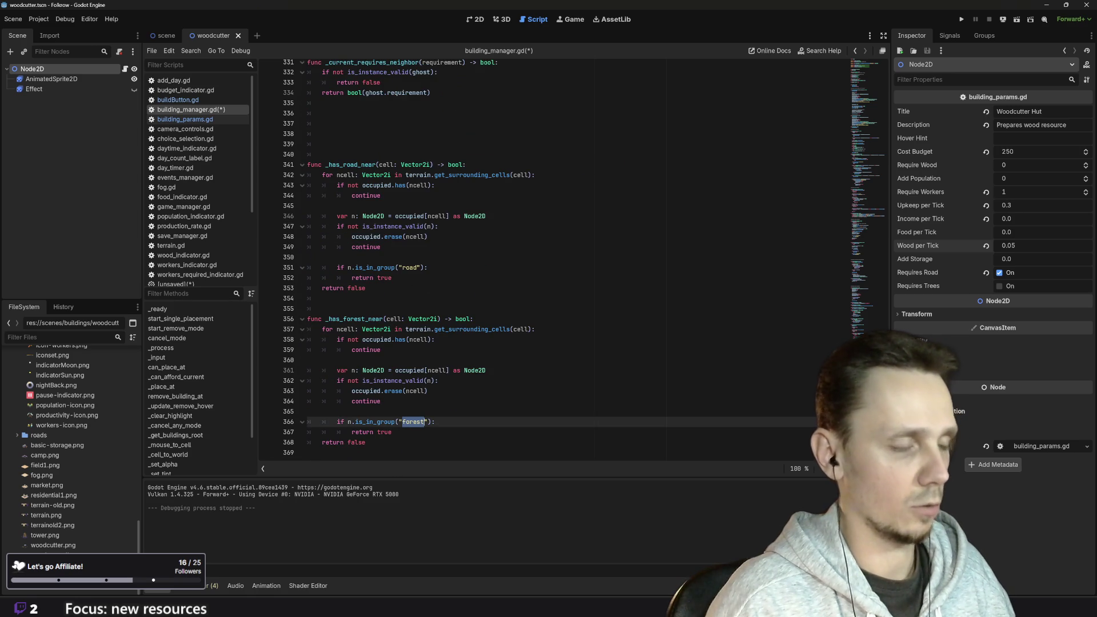
Save building_manager.gd and open trees.tscn from the FileSystem dock
key("ctrl+s")
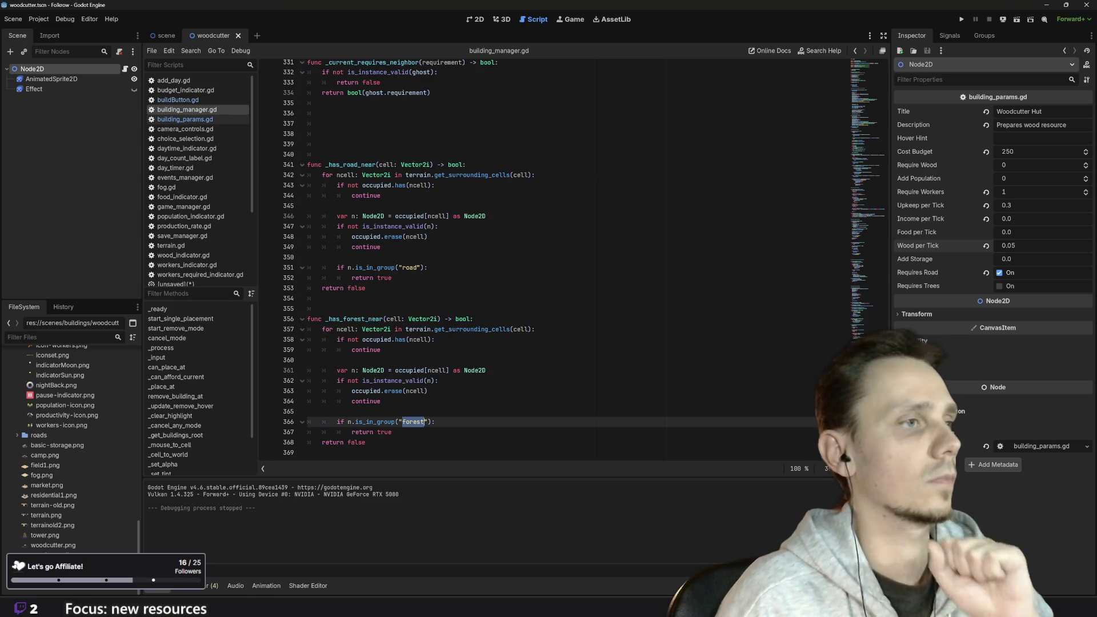
left_click(400, 298)
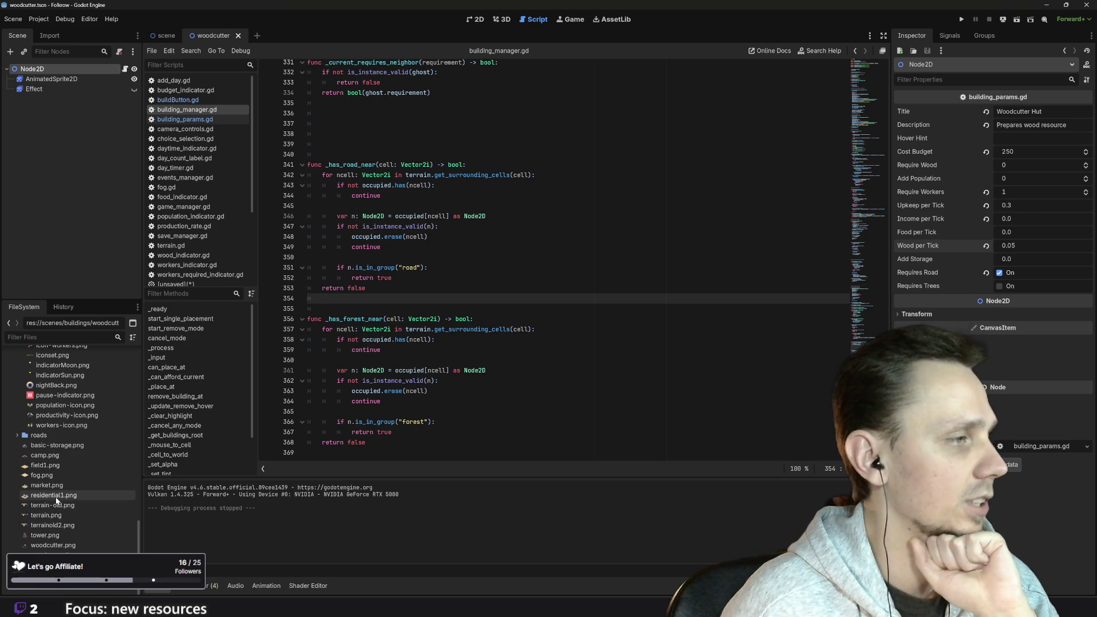
mouse_move(55, 474)
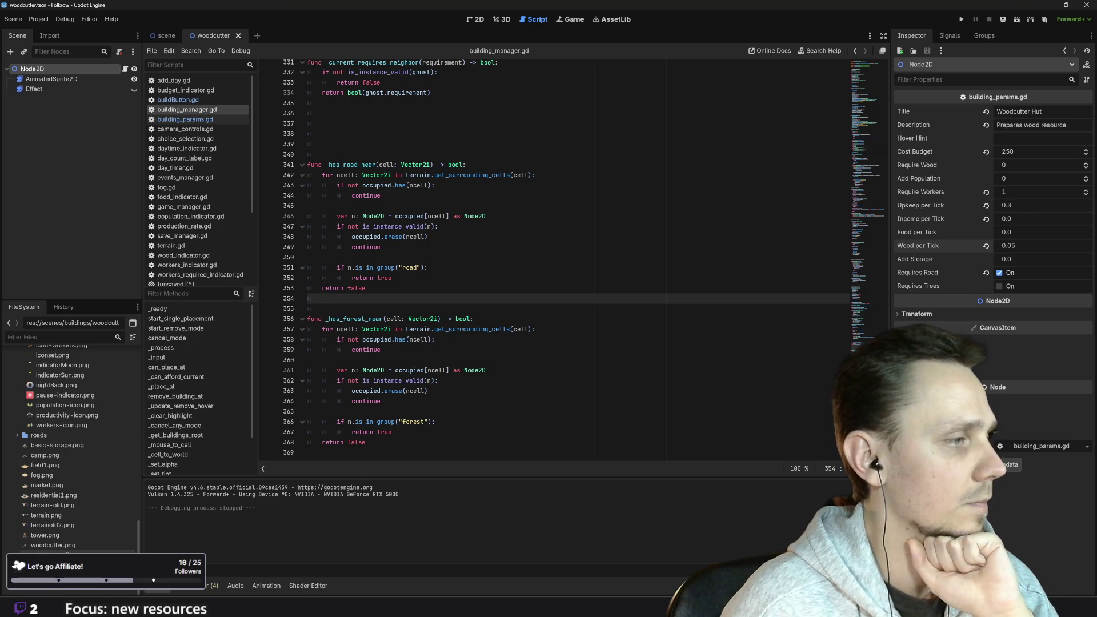
mouse_move(60, 525)
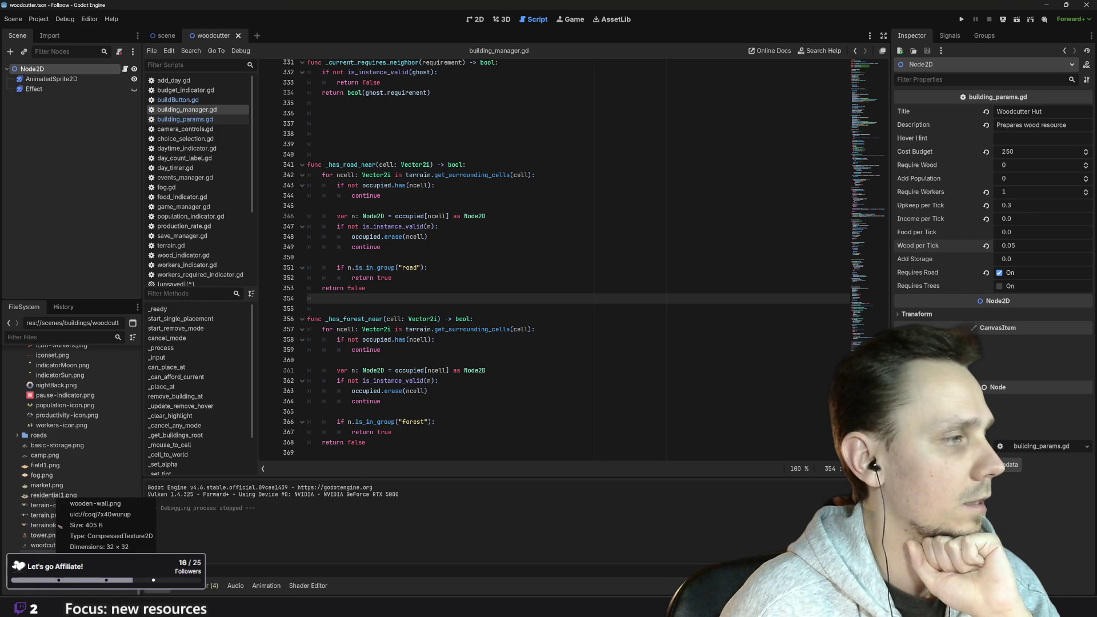
scroll(69, 520, "up", 10)
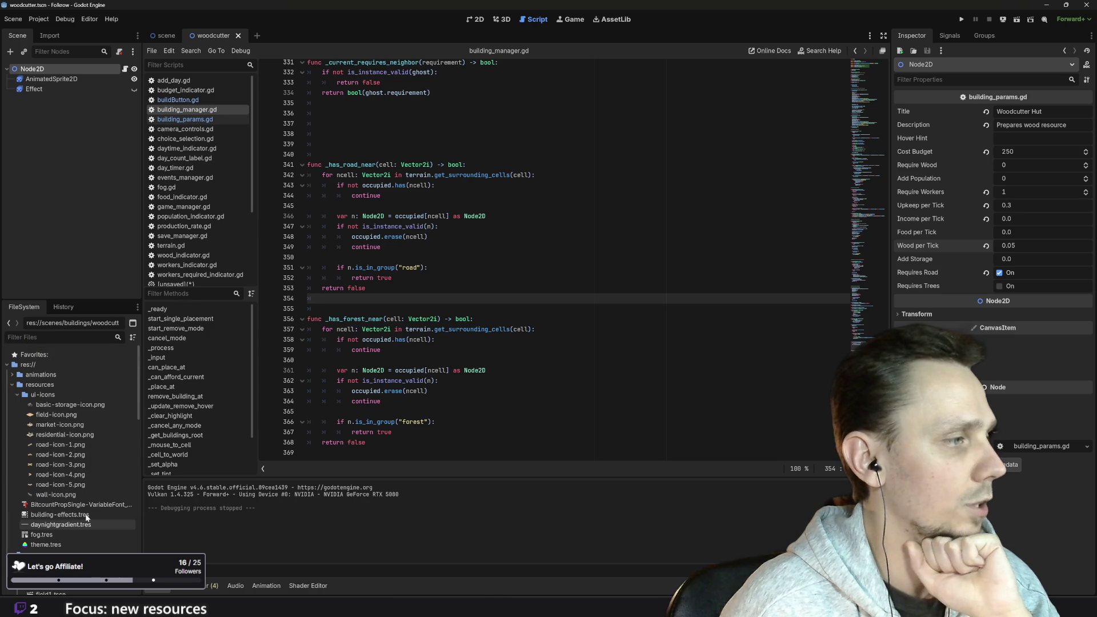
scroll(84, 513, "down", 6)
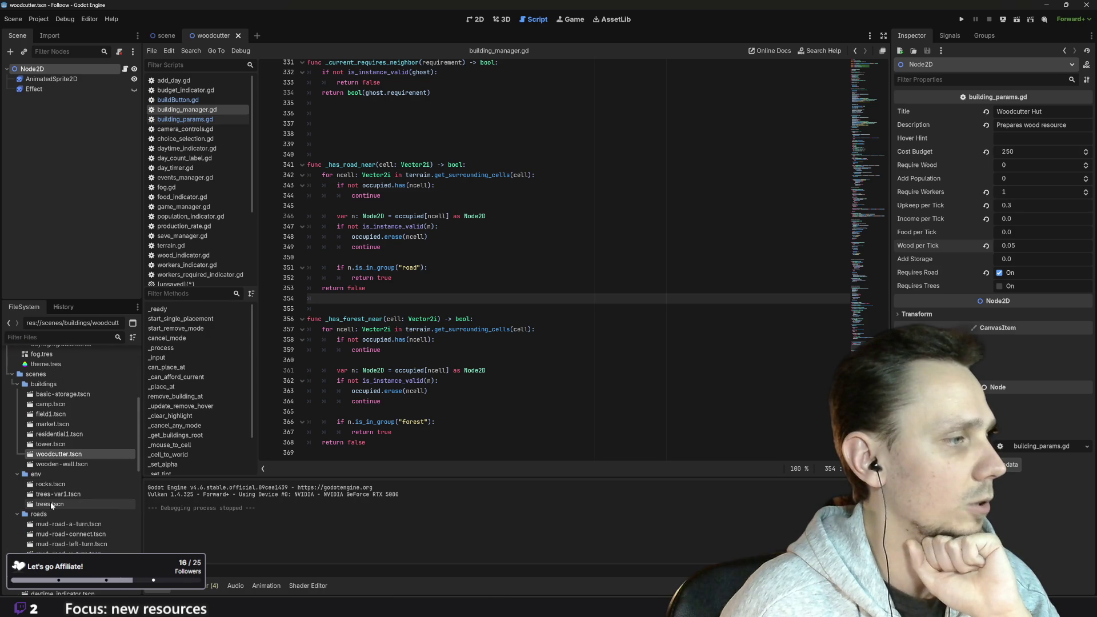
double_click(52, 505)
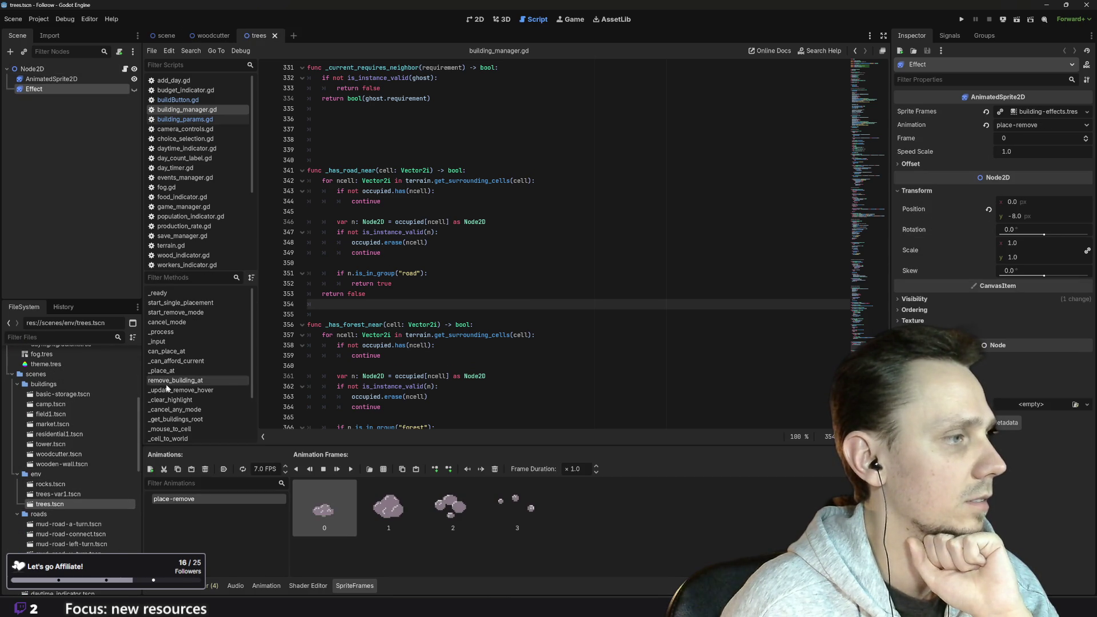
Add the trees scene's root node to a new global 'forest' group and save
left_click(51, 79)
left_click(32, 69)
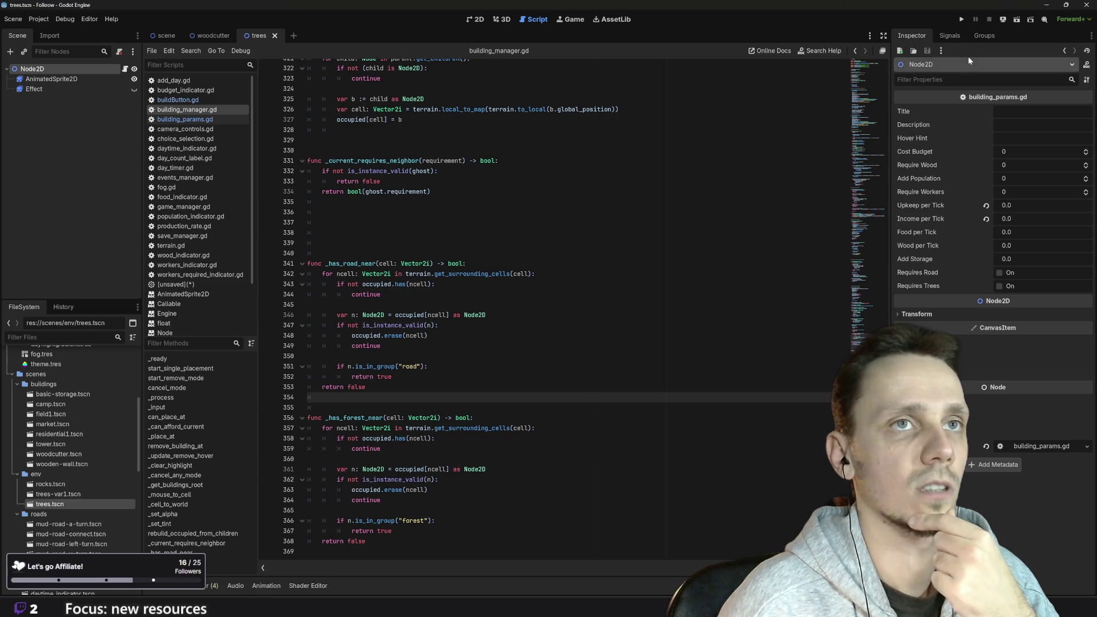
left_click(983, 35)
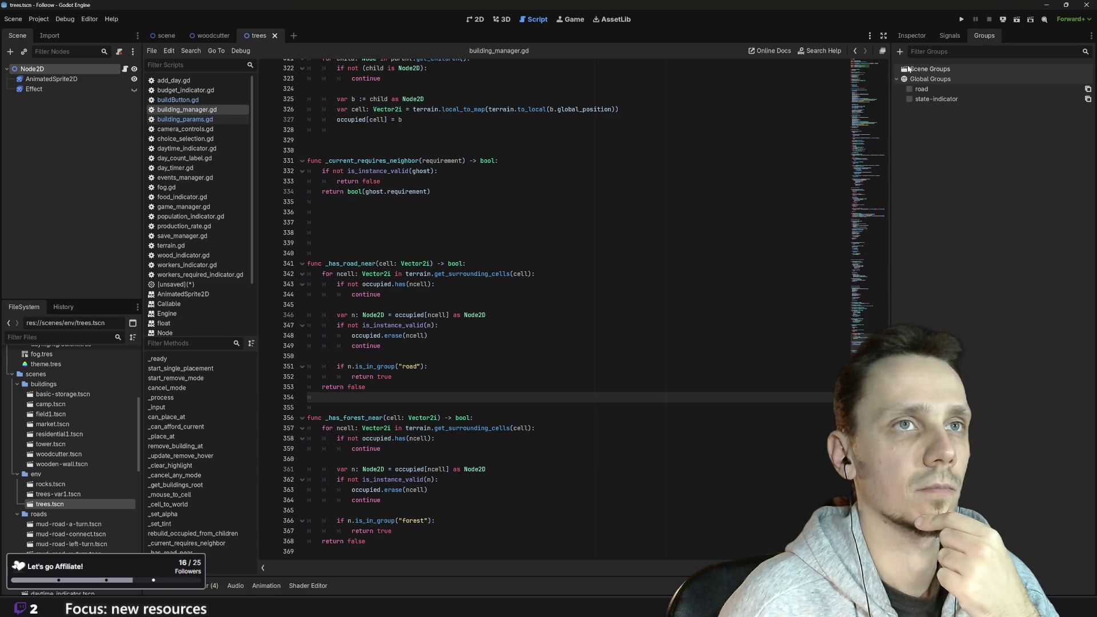
left_click(900, 52)
left_click(623, 283)
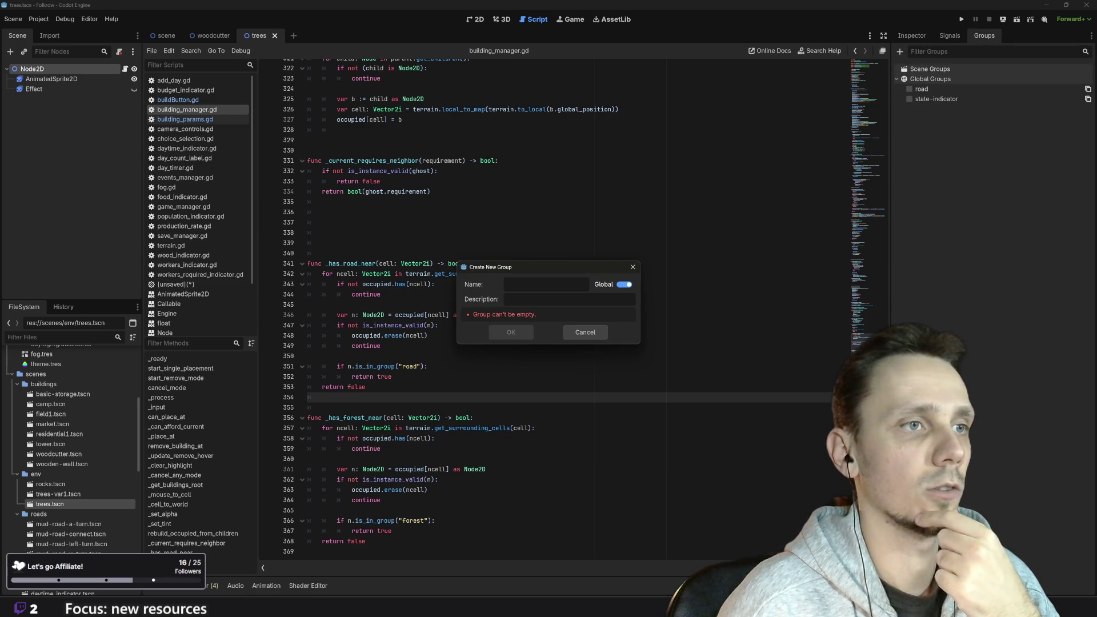
type("forest")
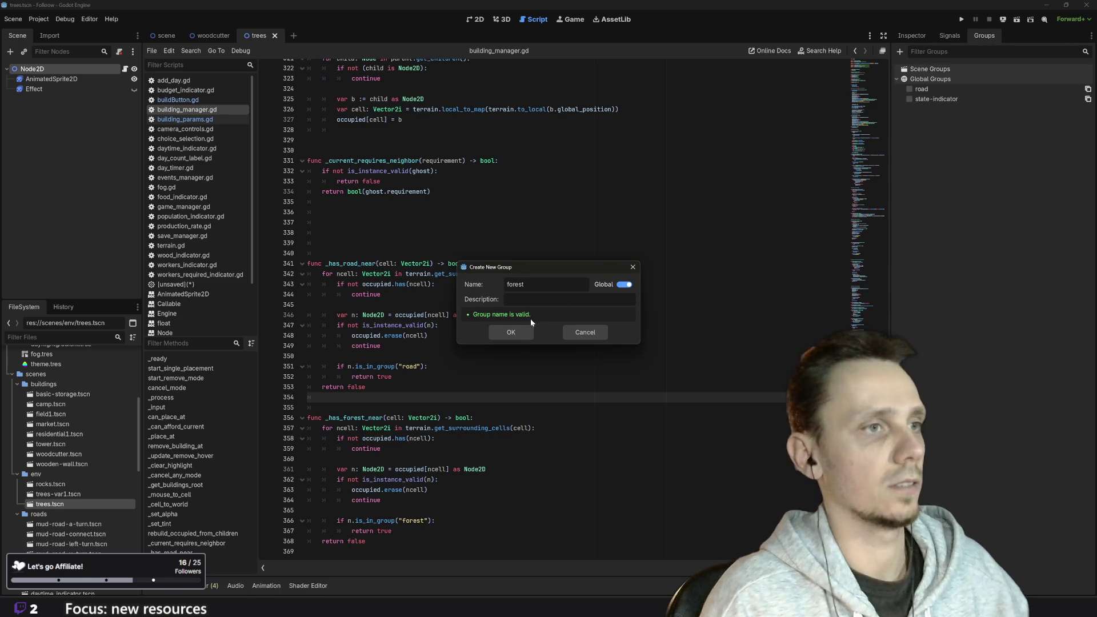
left_click(511, 332)
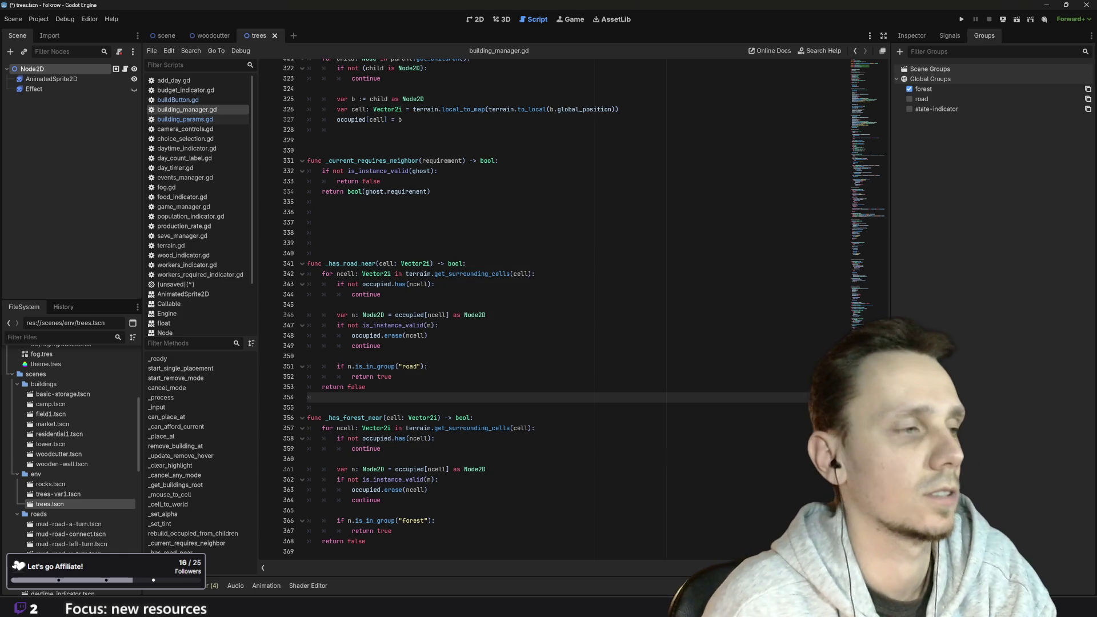
key("ctrl+s")
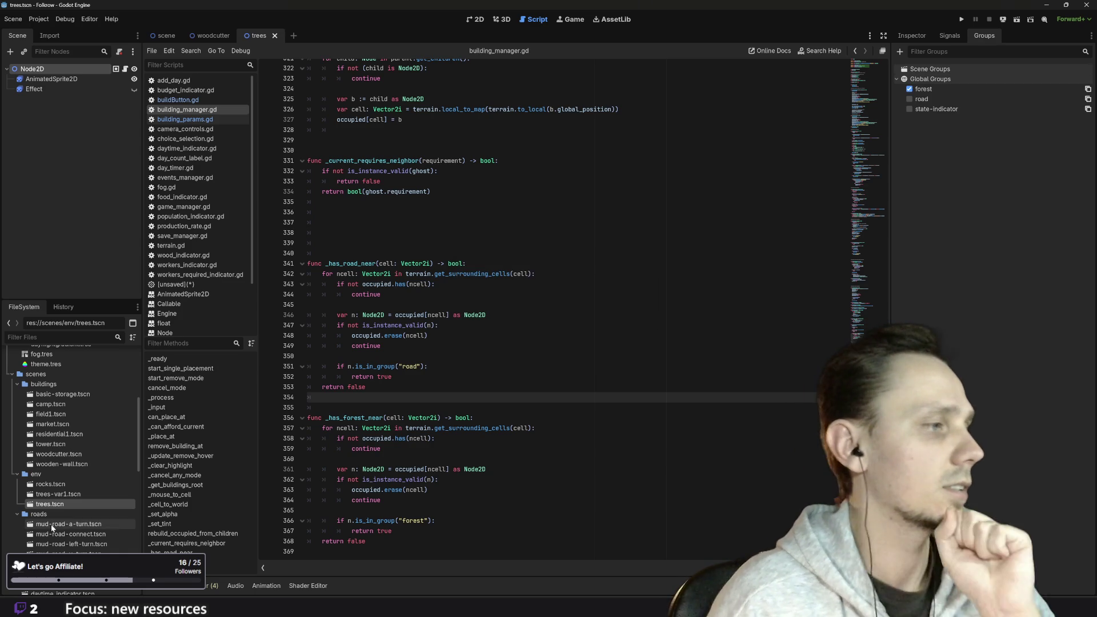
Add the trees-var1 scene's root node to the forest group and save it
double_click(55, 495)
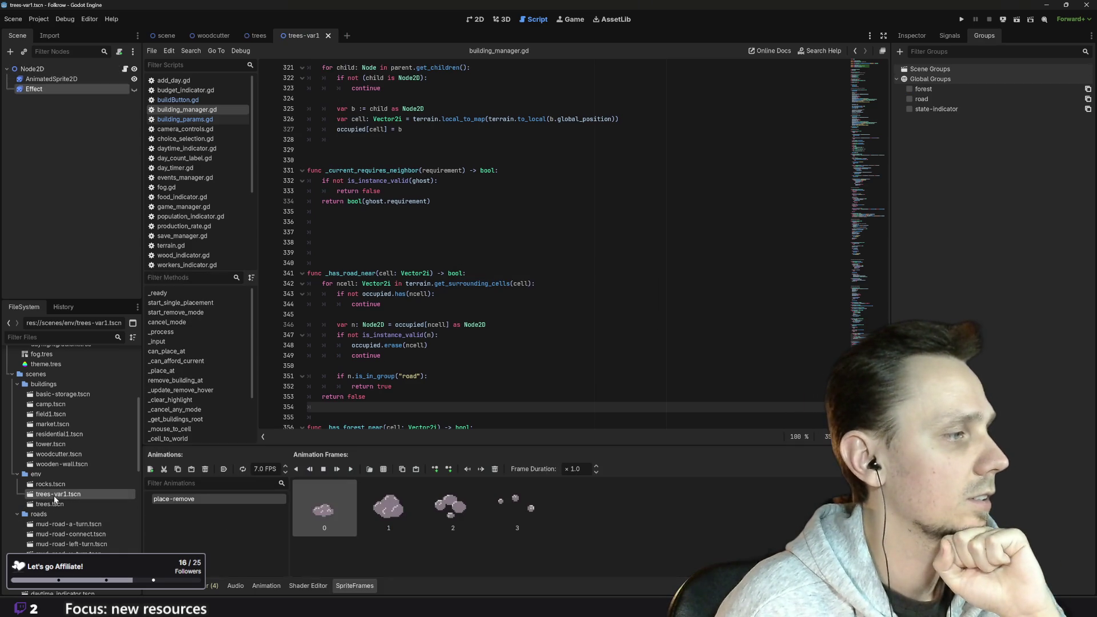
left_click(32, 68)
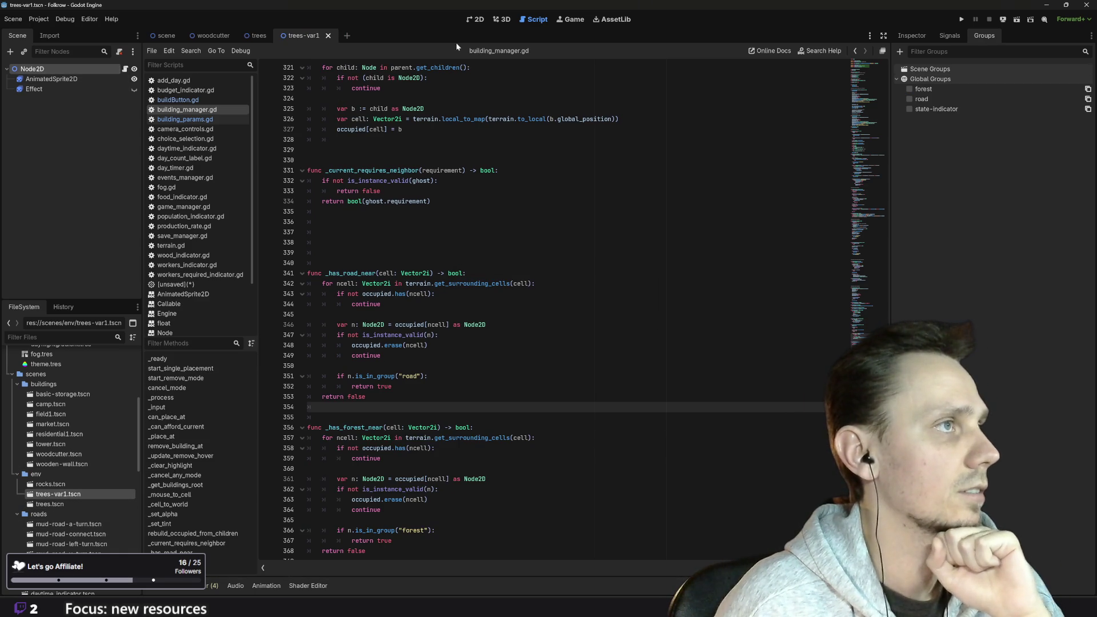
left_click(909, 89)
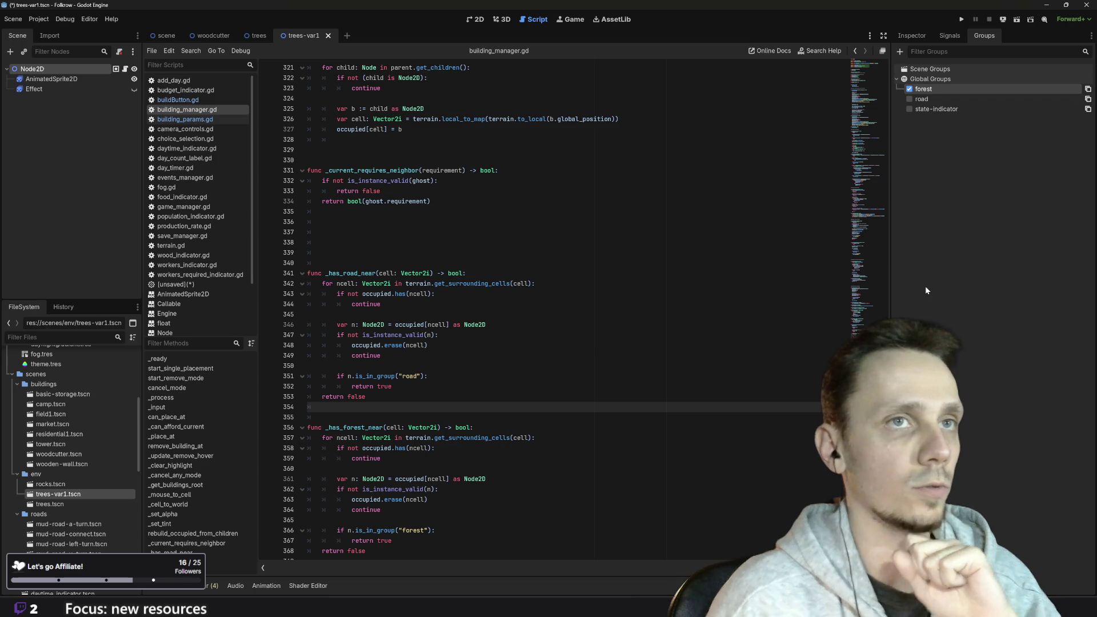
key("ctrl+s")
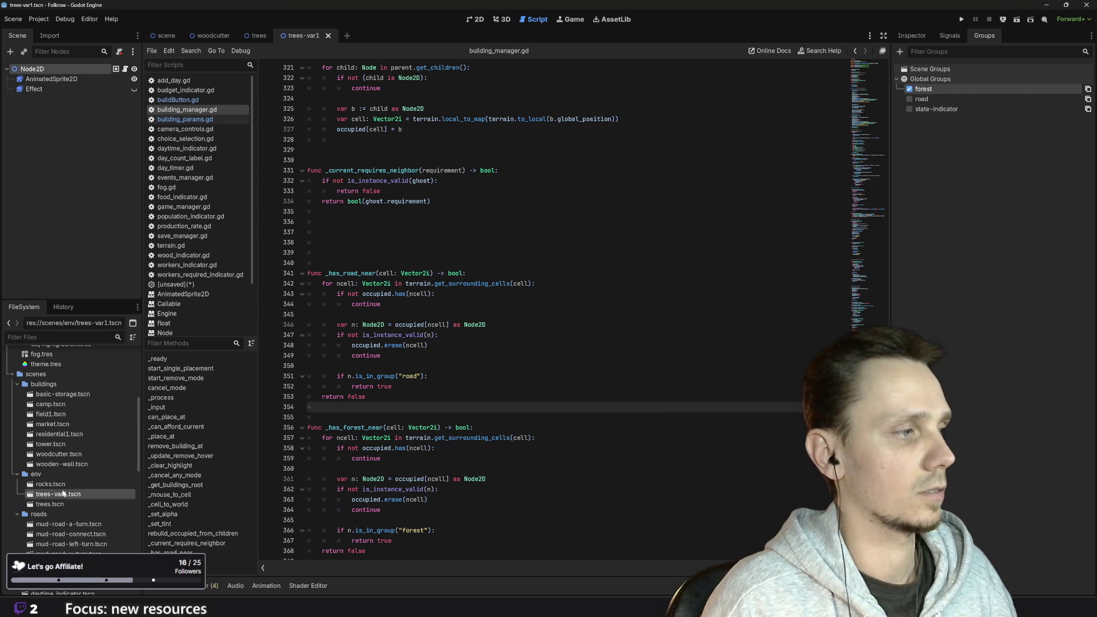
Open the rocks and trees scenes to compare, then open woodcutter.tscn
left_click(57, 484)
double_click(62, 485)
double_click(57, 494)
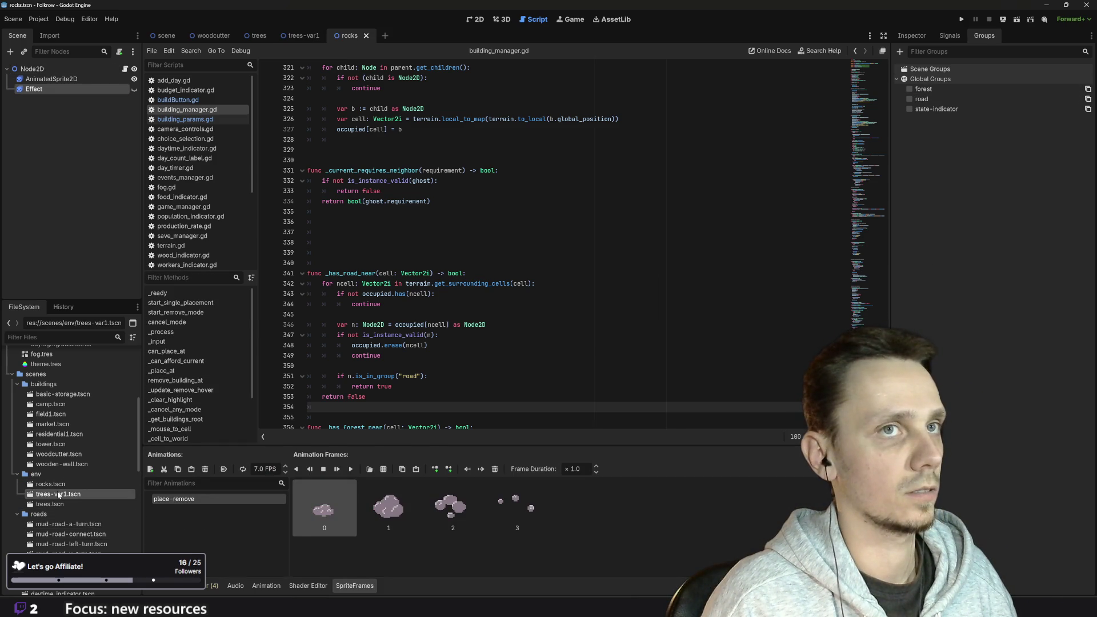
double_click(56, 503)
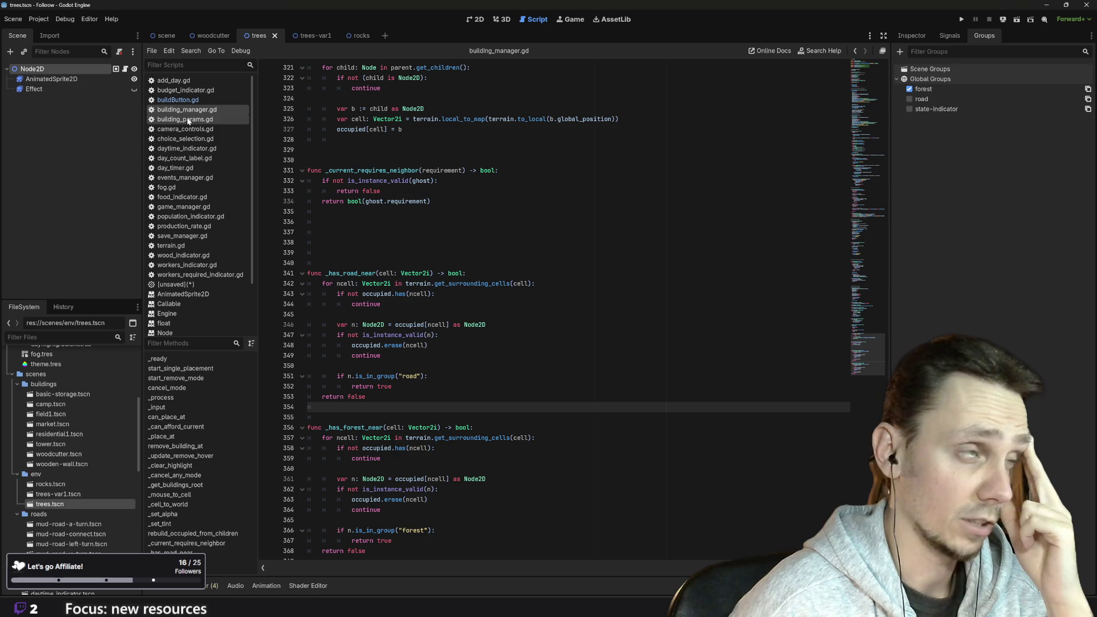
scroll(60, 494, "up", 5)
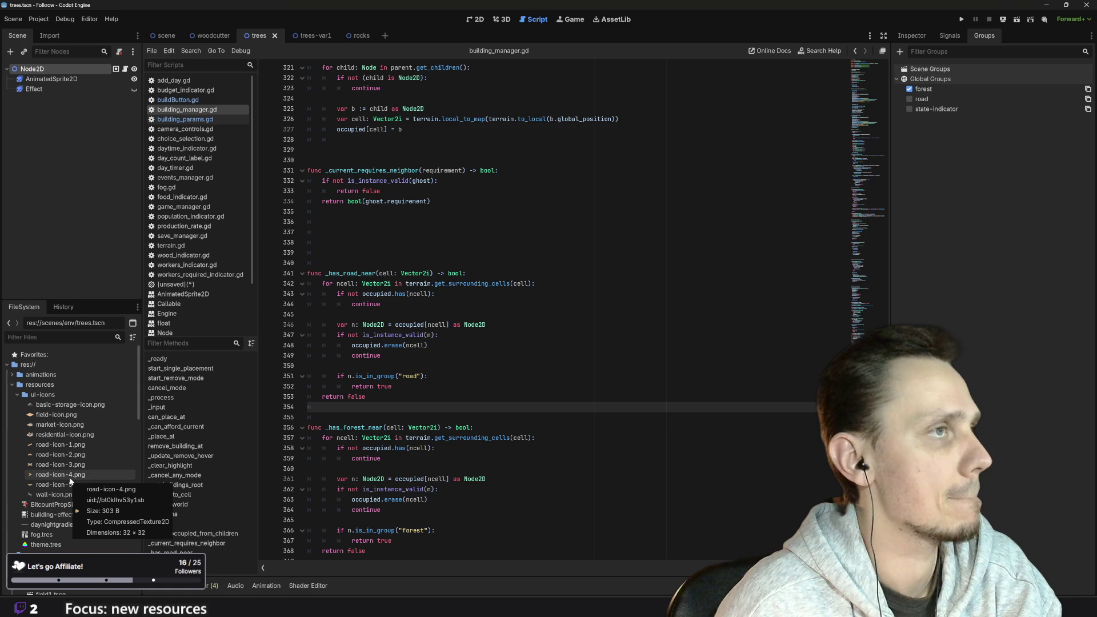
scroll(78, 526, "down", 10)
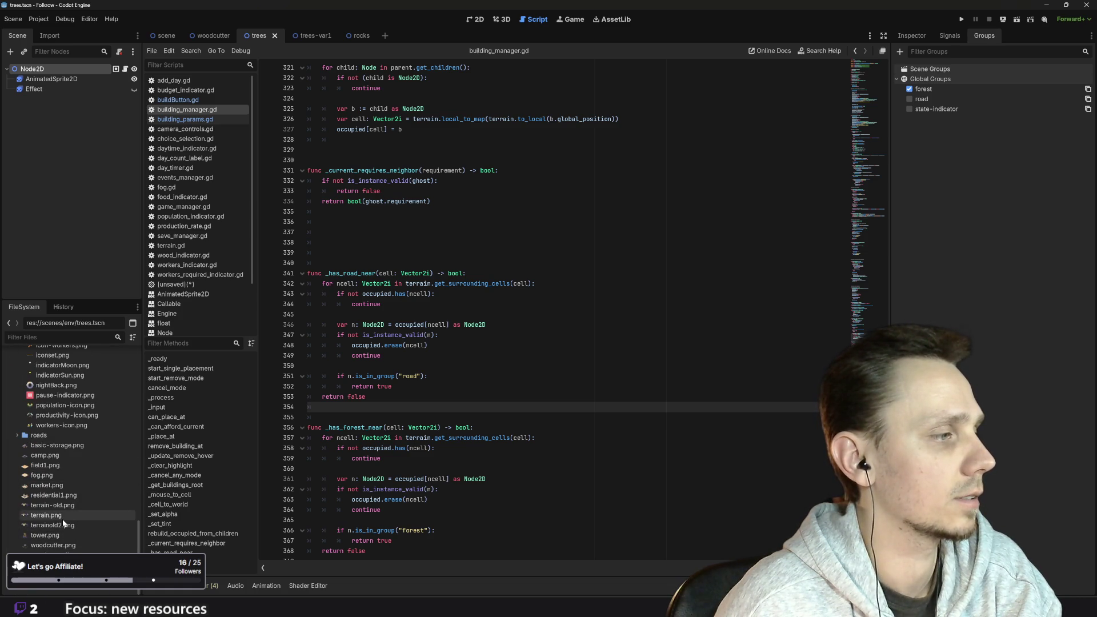
scroll(60, 530, "up", 10)
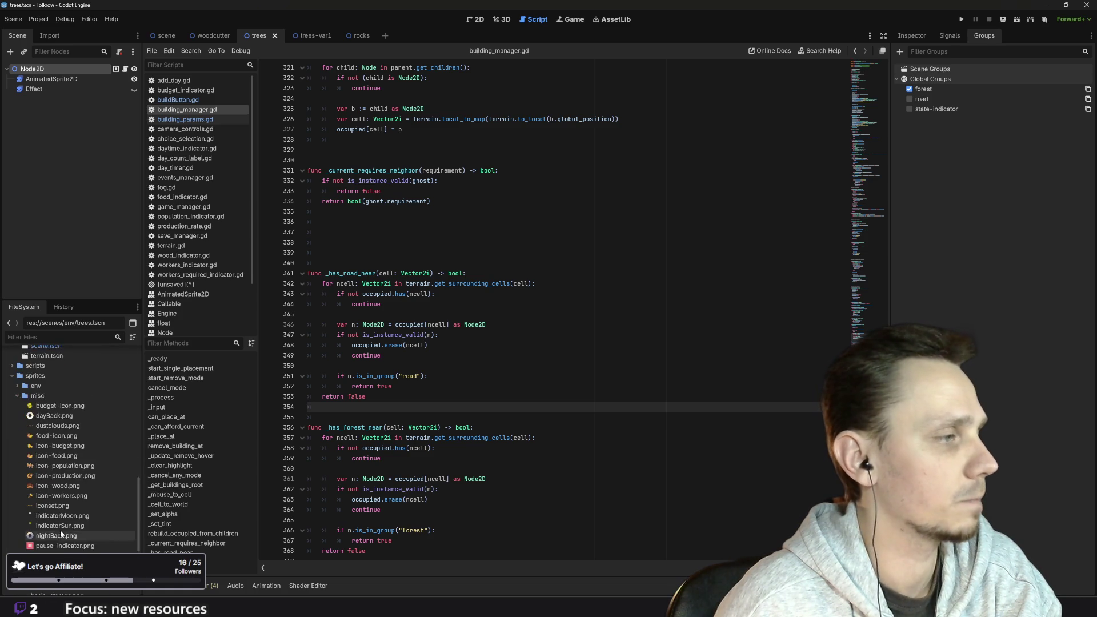
scroll(67, 513, "up", 2)
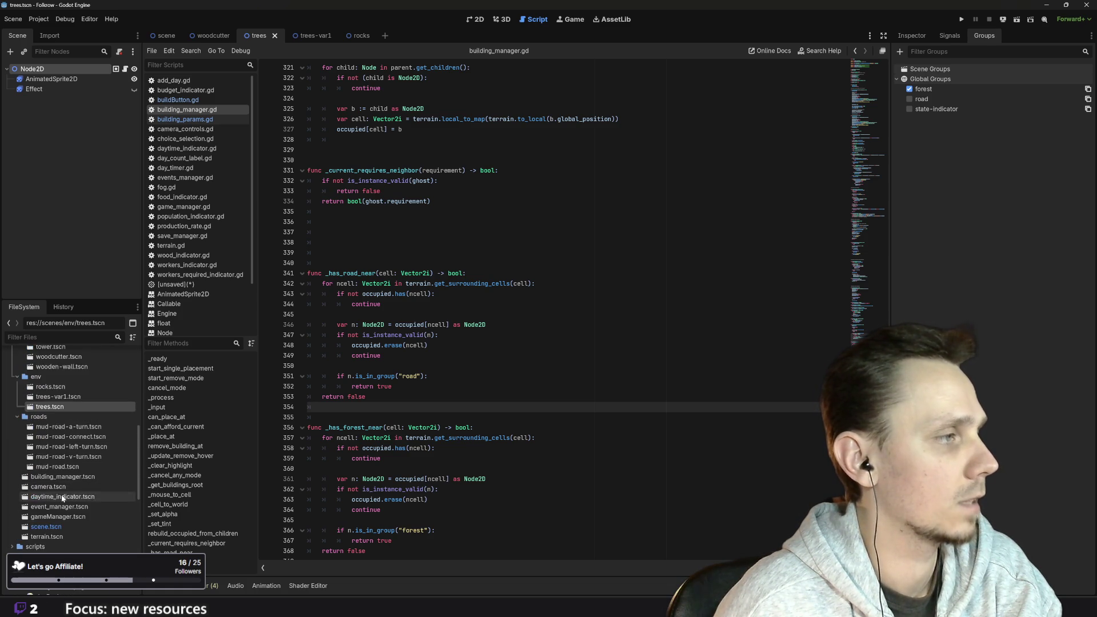
double_click(57, 387)
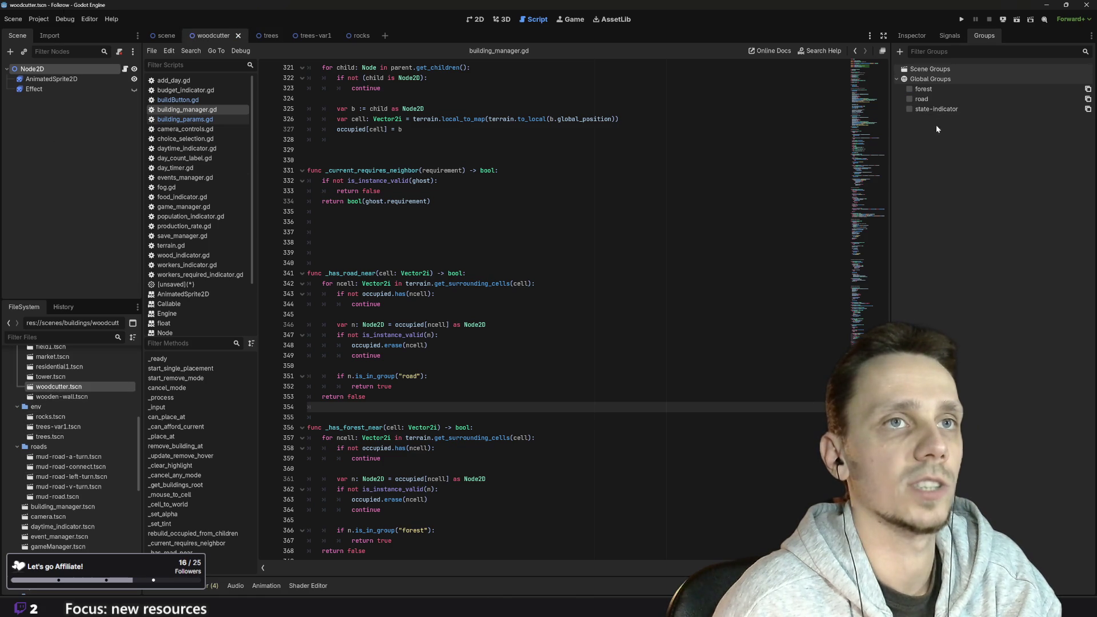
Enable Requires Trees on the Woodcutter Hut in the Inspector and run the game
left_click(912, 35)
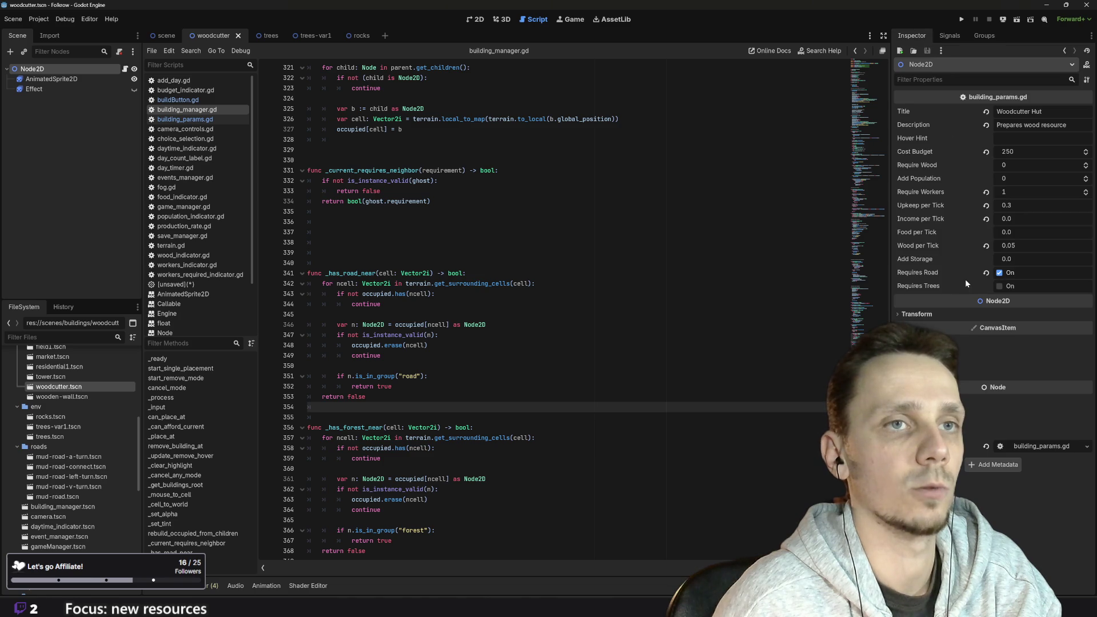
left_click(998, 285)
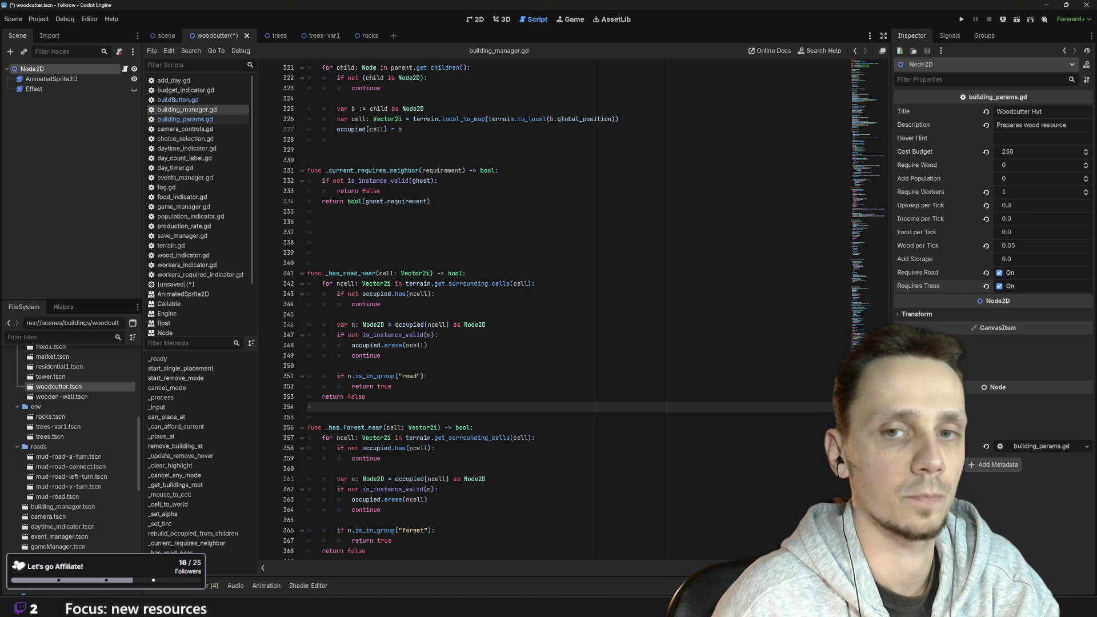
key("F5")
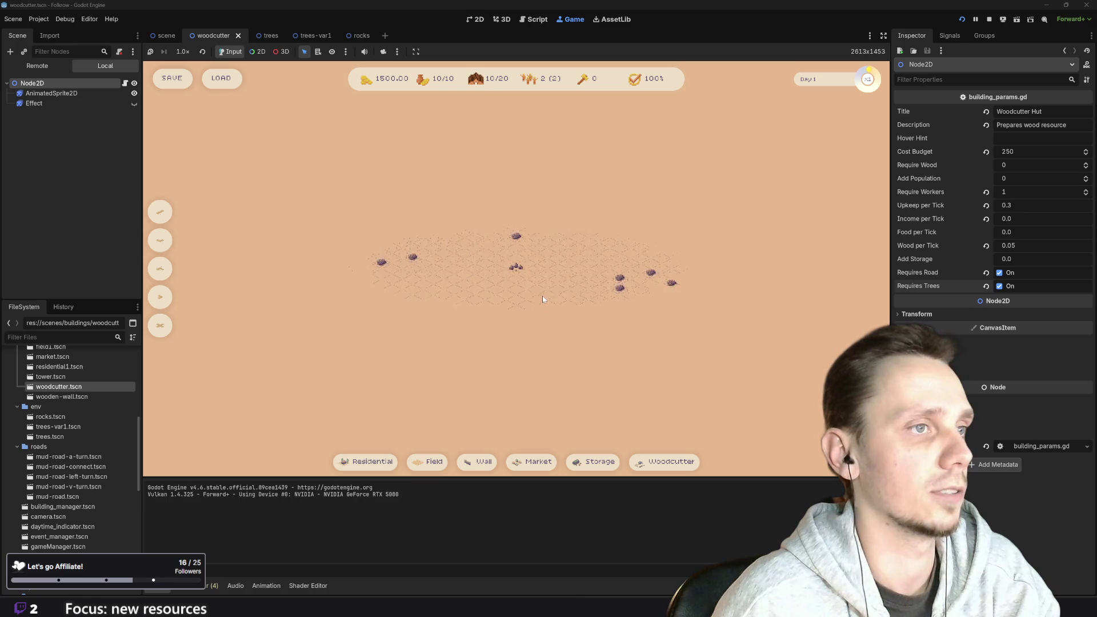
Try placing a Woodcutter Hut, place a field on the map, then cancel
mouse_move(354, 462)
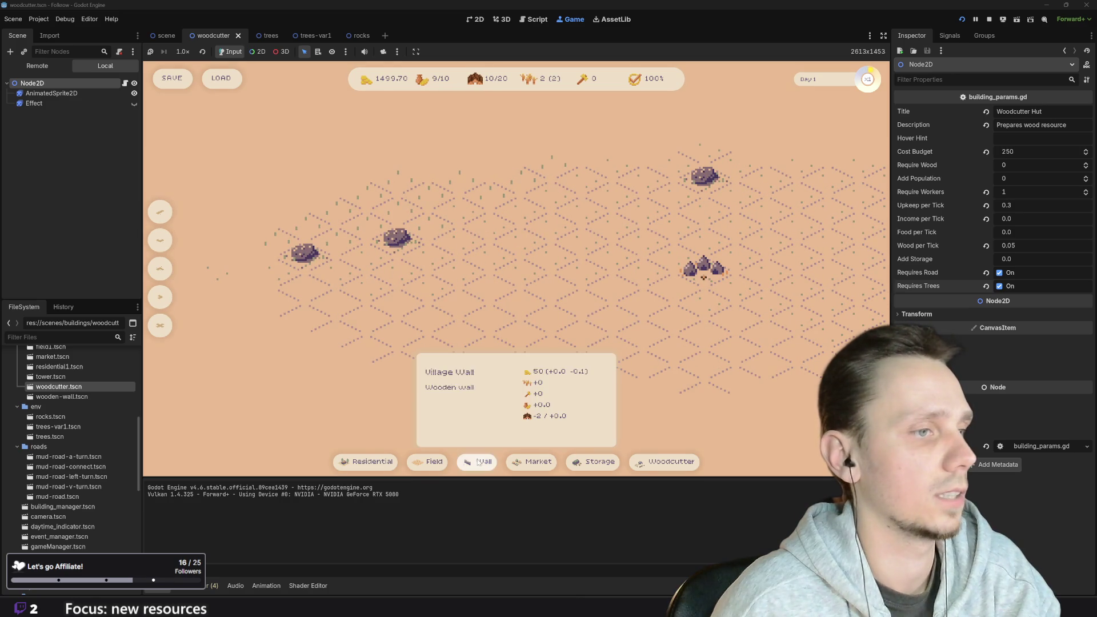
left_click(665, 462)
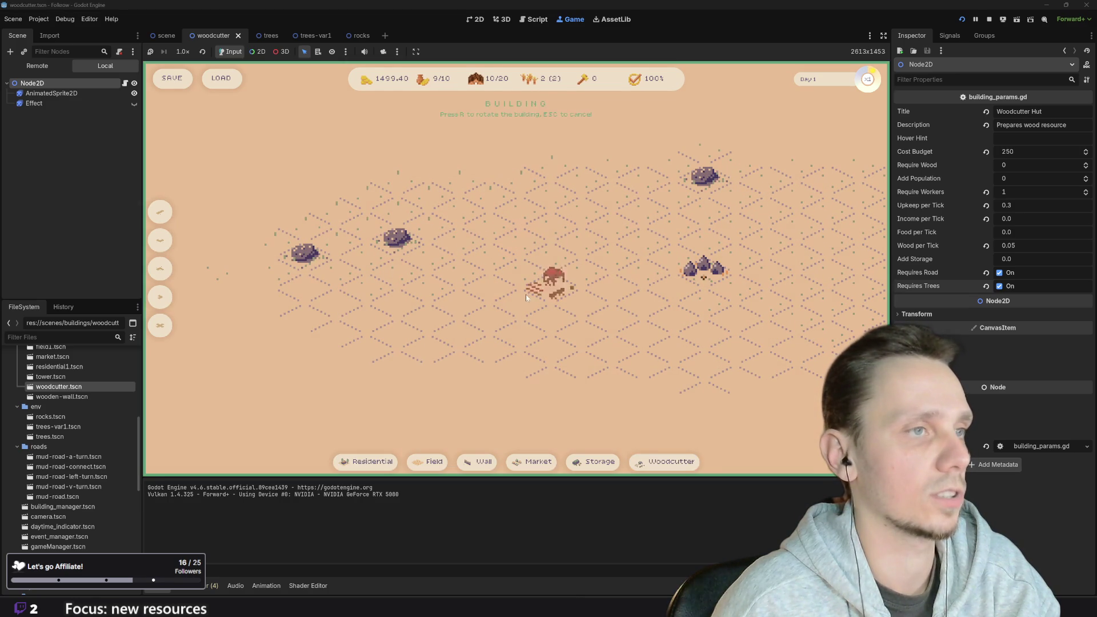
left_click(428, 461)
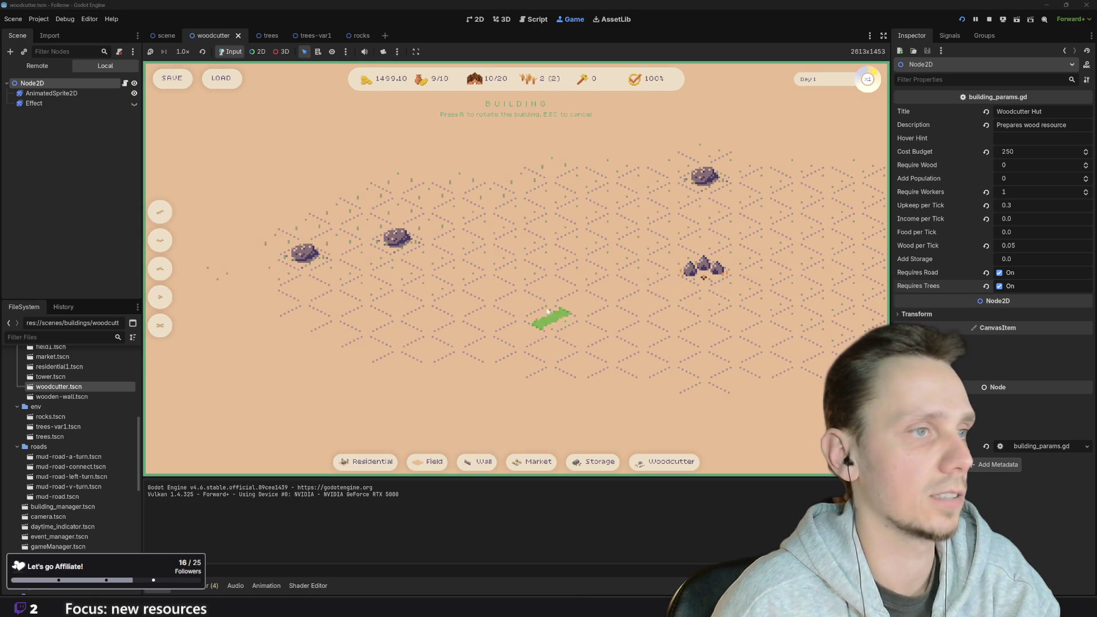
left_click(547, 313)
left_click(665, 462)
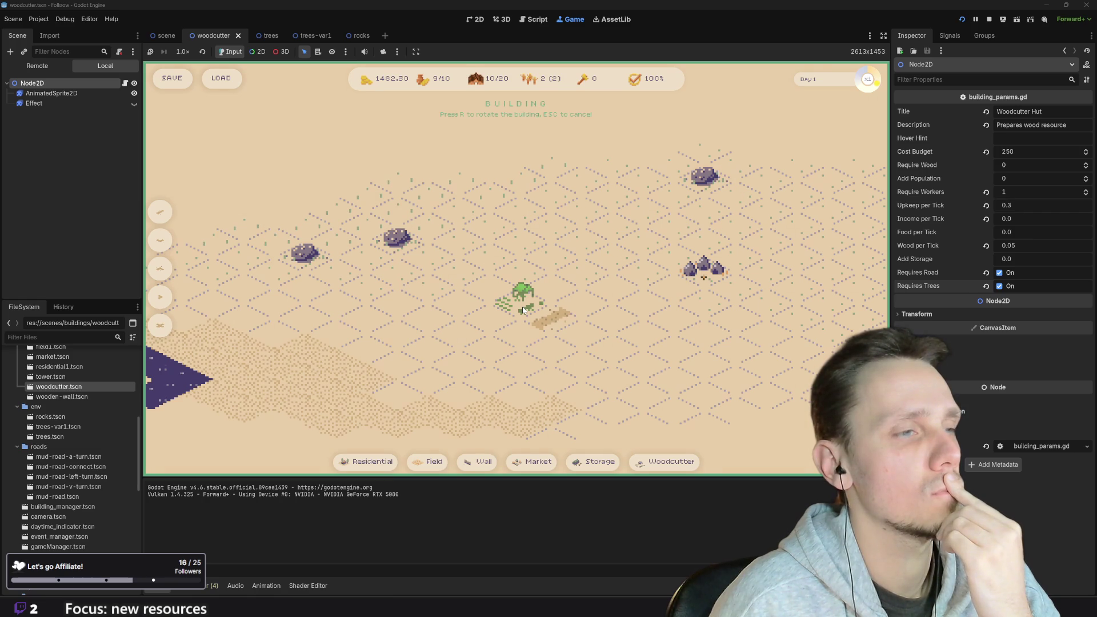
key("Escape")
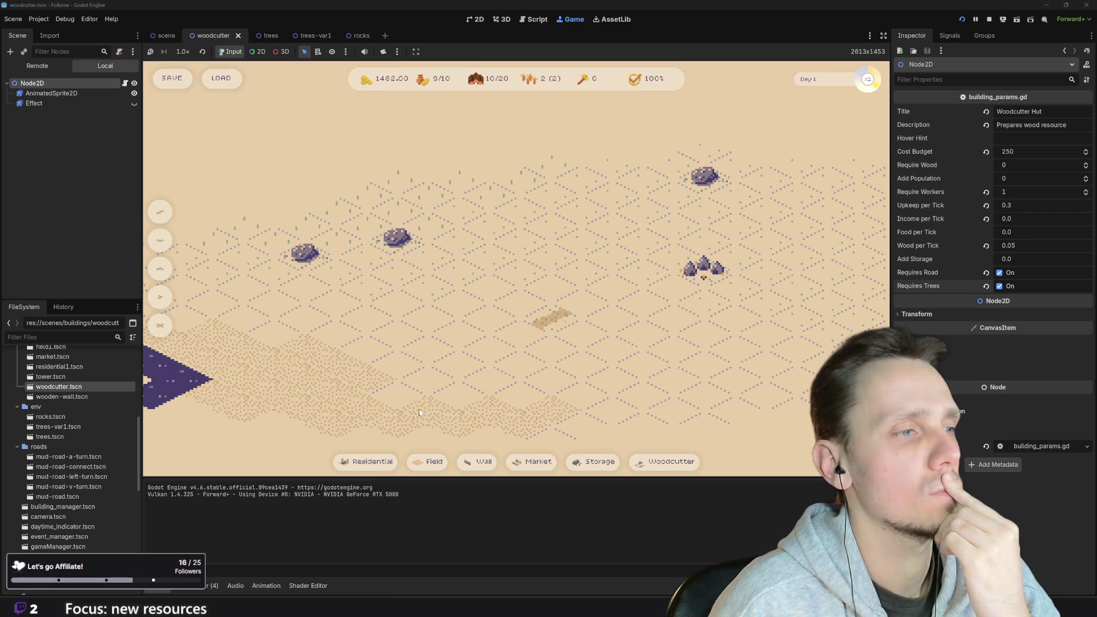
Retry the Woodcutter Hut placement, then stop the running game
left_click(665, 462)
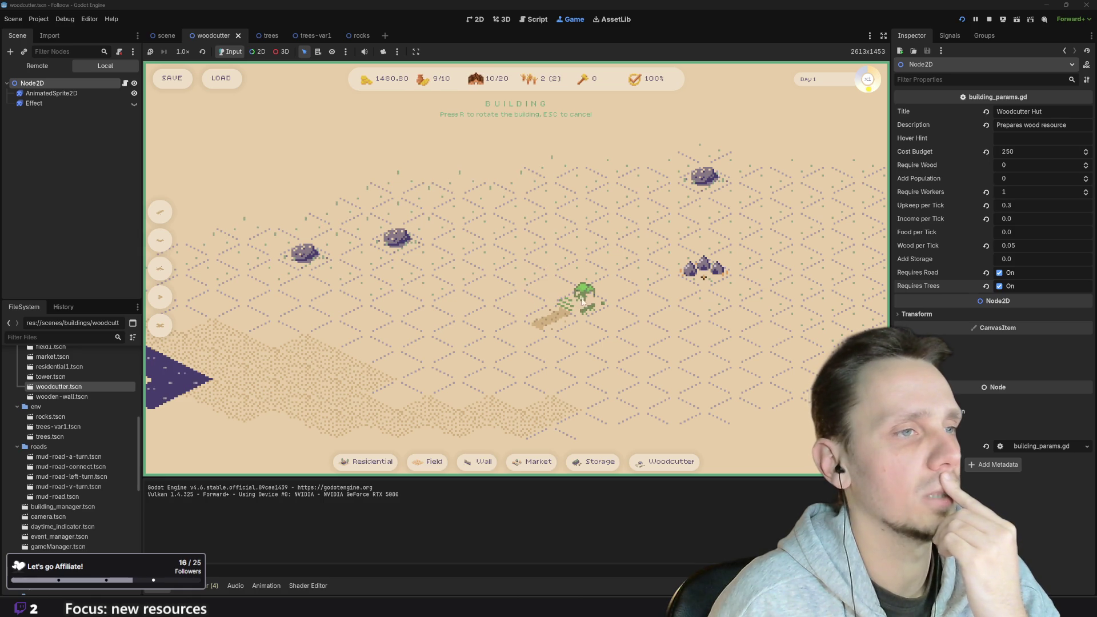
scroll(576, 303, "down", 5)
scroll(576, 303, "up", 5)
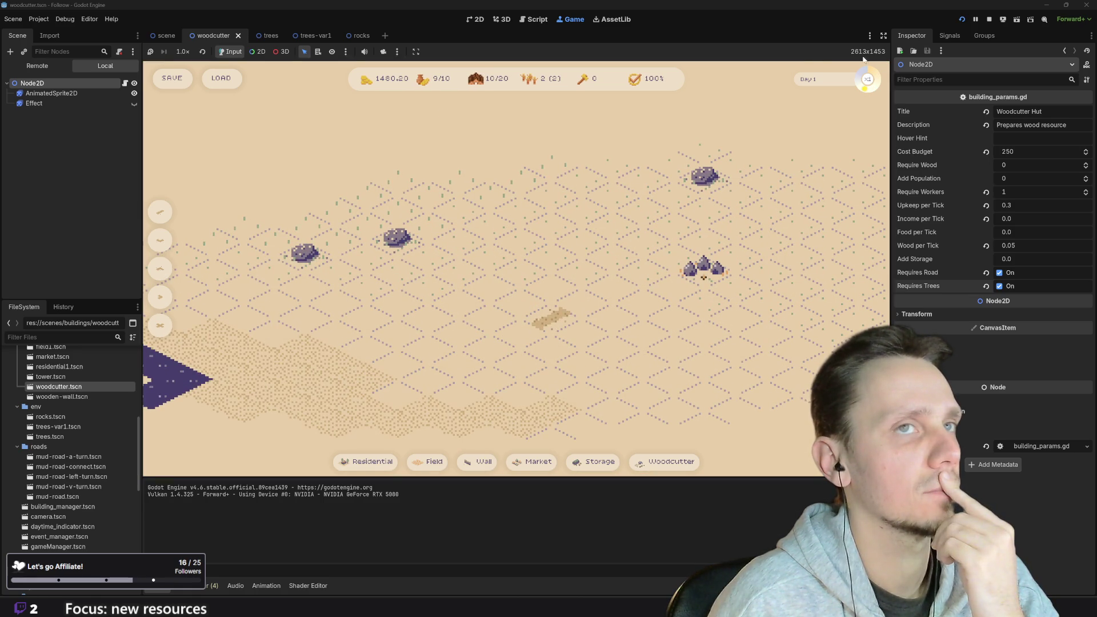
left_click(989, 19)
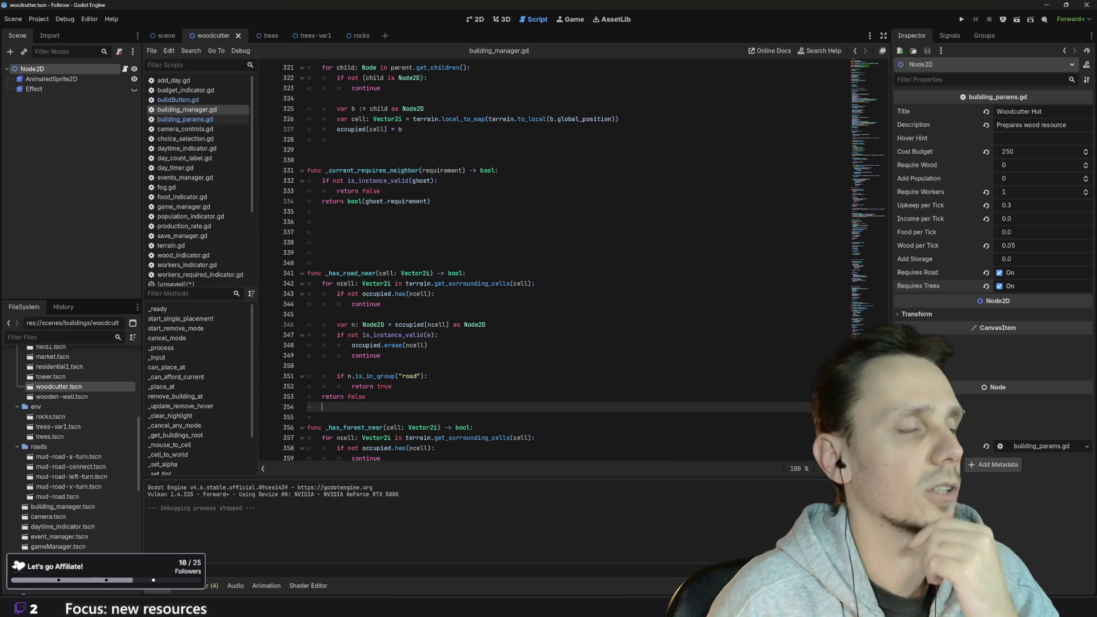
Delete 'and not _has_forest_near(cell)' from the line 176 placement check
scroll(565, 260, "down", 3)
scroll(565, 260, "up", 20)
scroll(566, 260, "up", 20)
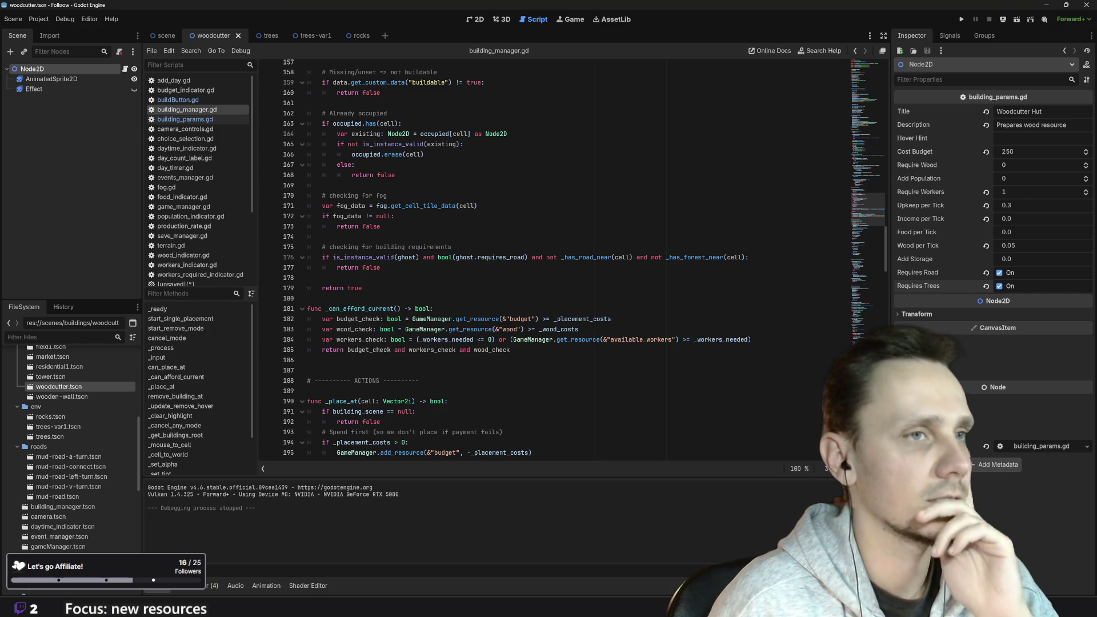
double_click(694, 257)
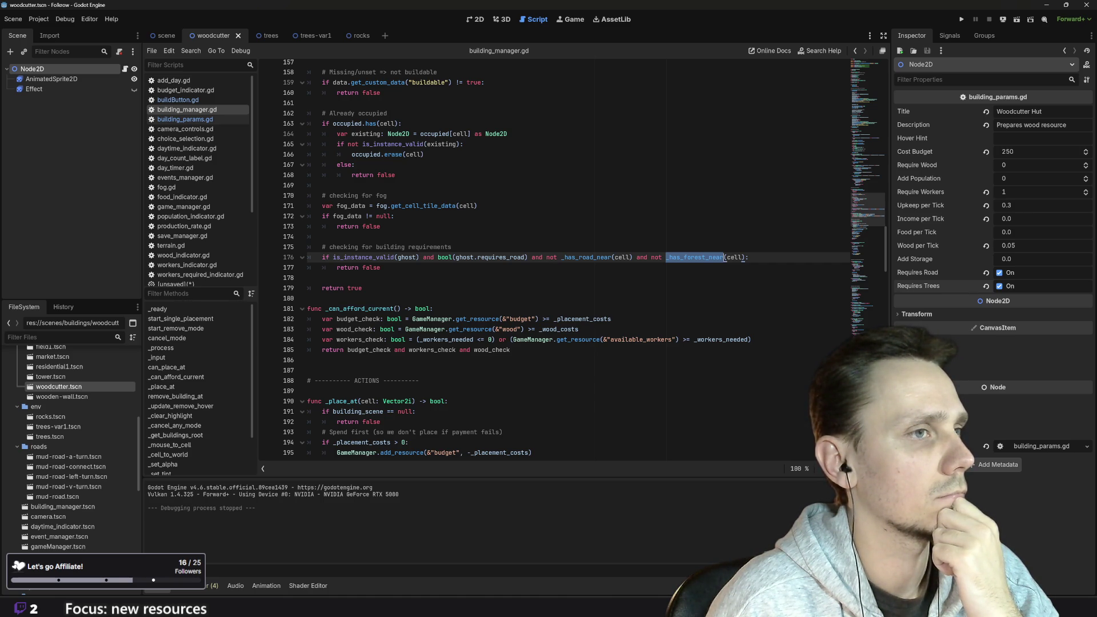
mouse_move(636, 257)
left_mouse_down()
mouse_move(777, 257)
mouse_move(745, 257)
left_mouse_up()
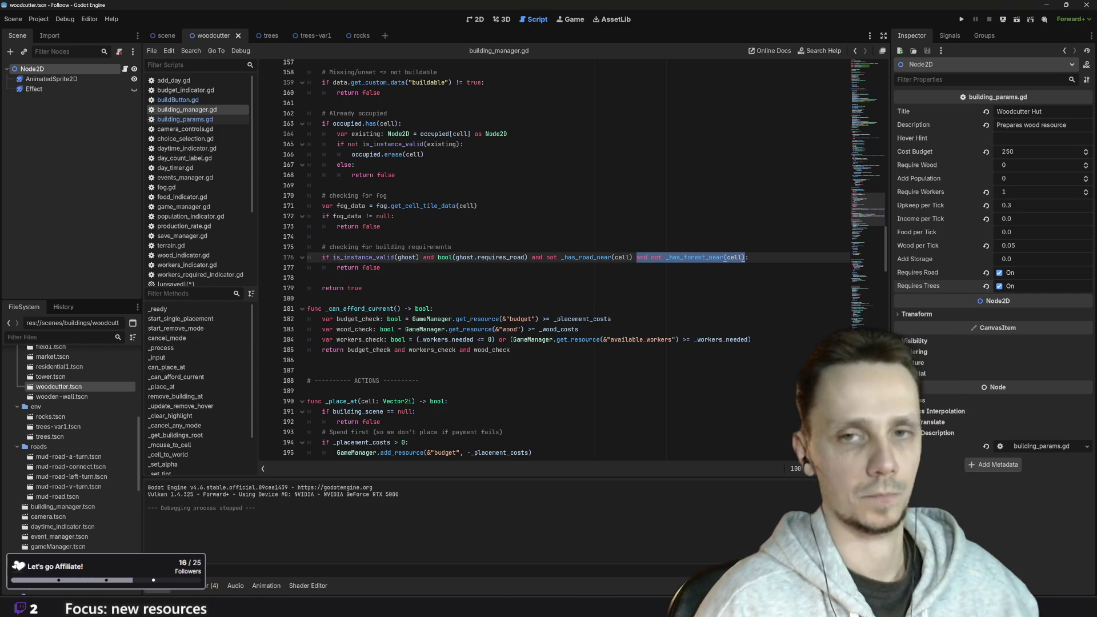
key("BackSpace")
key("BackSpace")
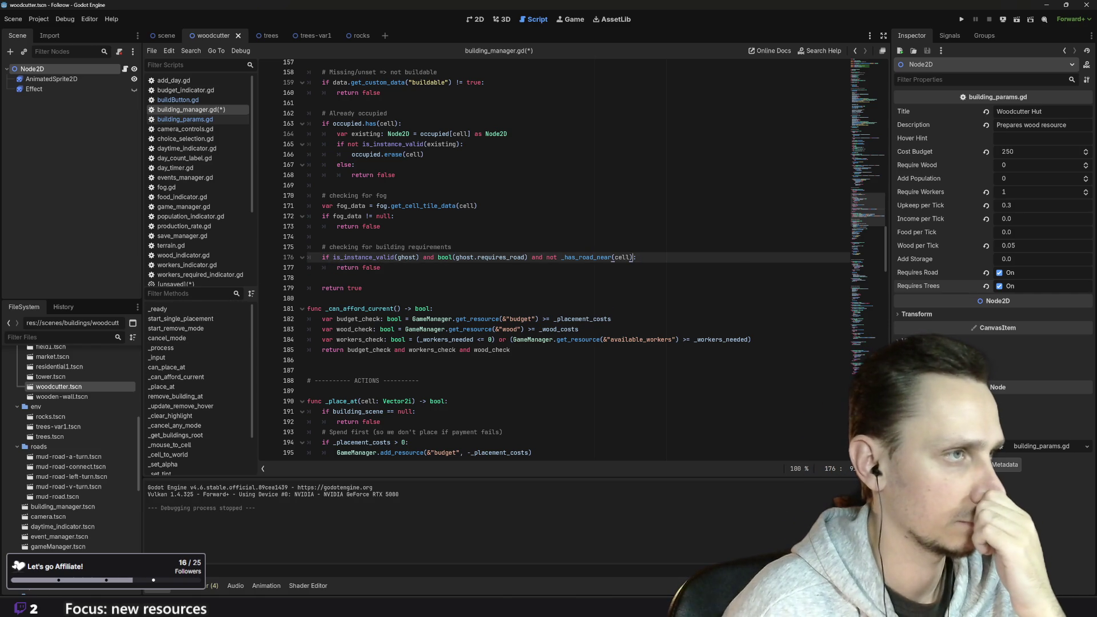
Duplicate the lines 176–177 if/return false requirement block below itself with matching indentation
key("Home")
key("shift+Down")
key("shift+End")
key("ctrl+c")
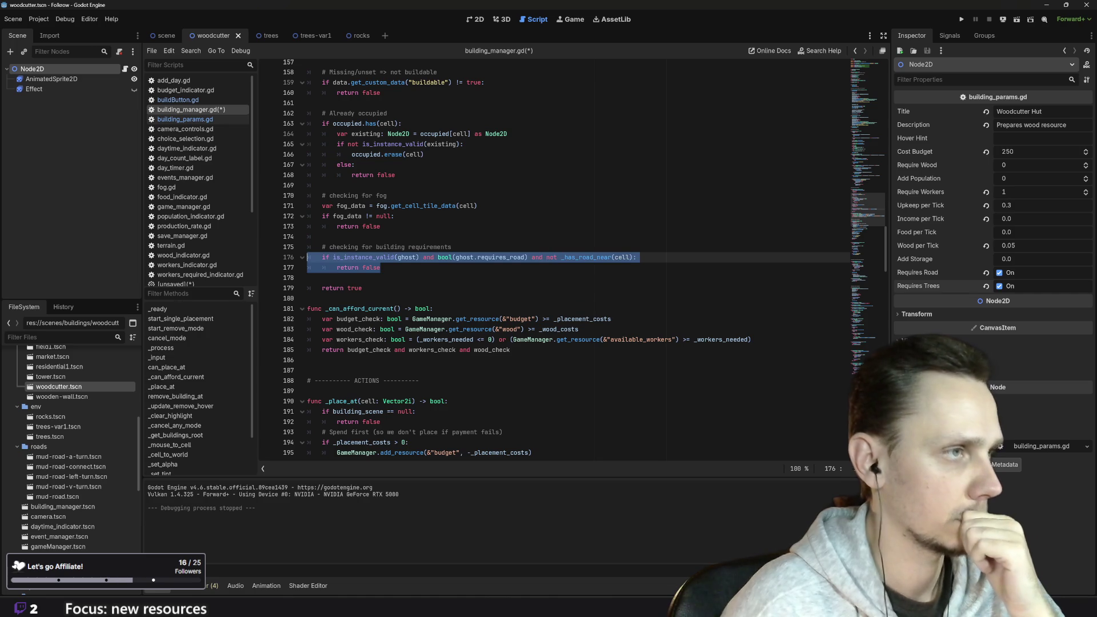
key("End")
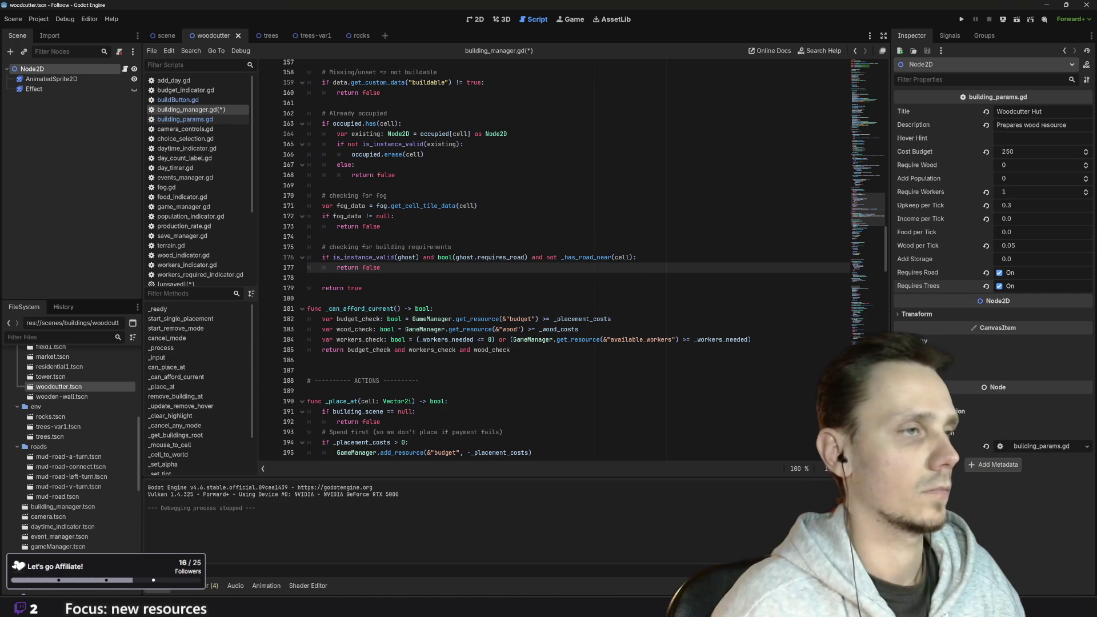
key("Return")
key("ctrl+v")
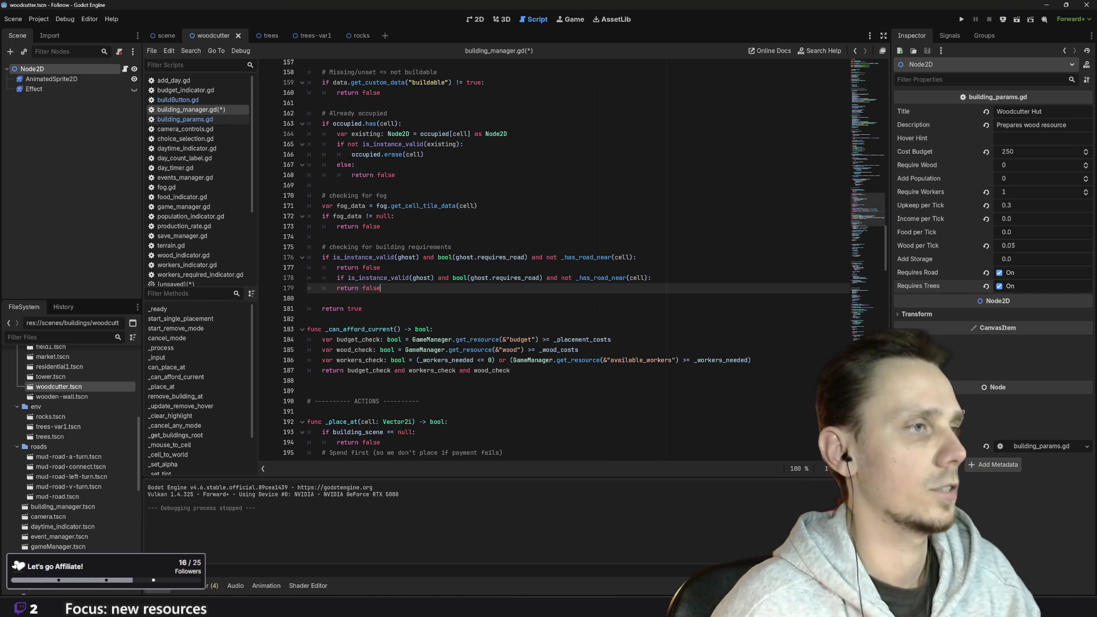
key("shift+Up")
key("shift+Tab")
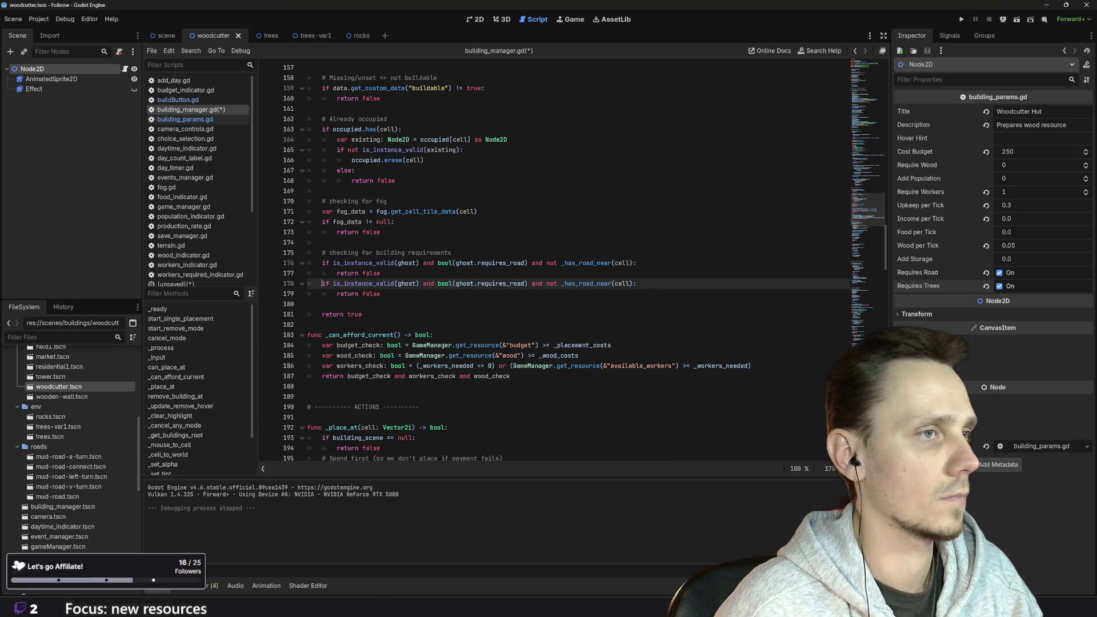
Change the copied requirement property to requires_trees after checking names in building_params.gd
key("BackSpace")
key("BackSpace")
key("BackSpace")
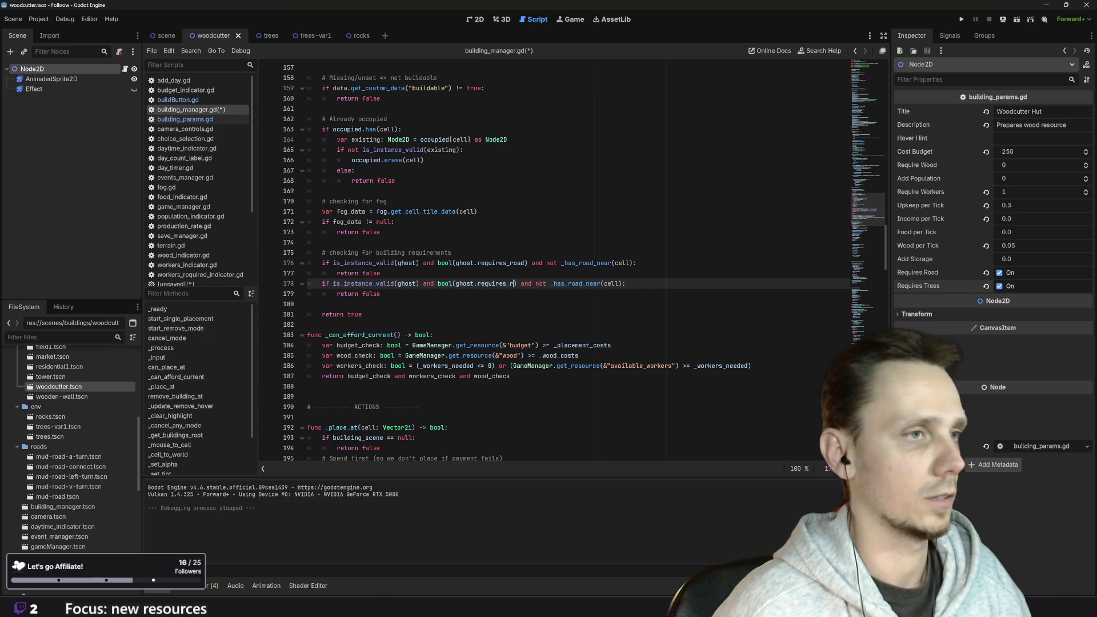
type("wood")
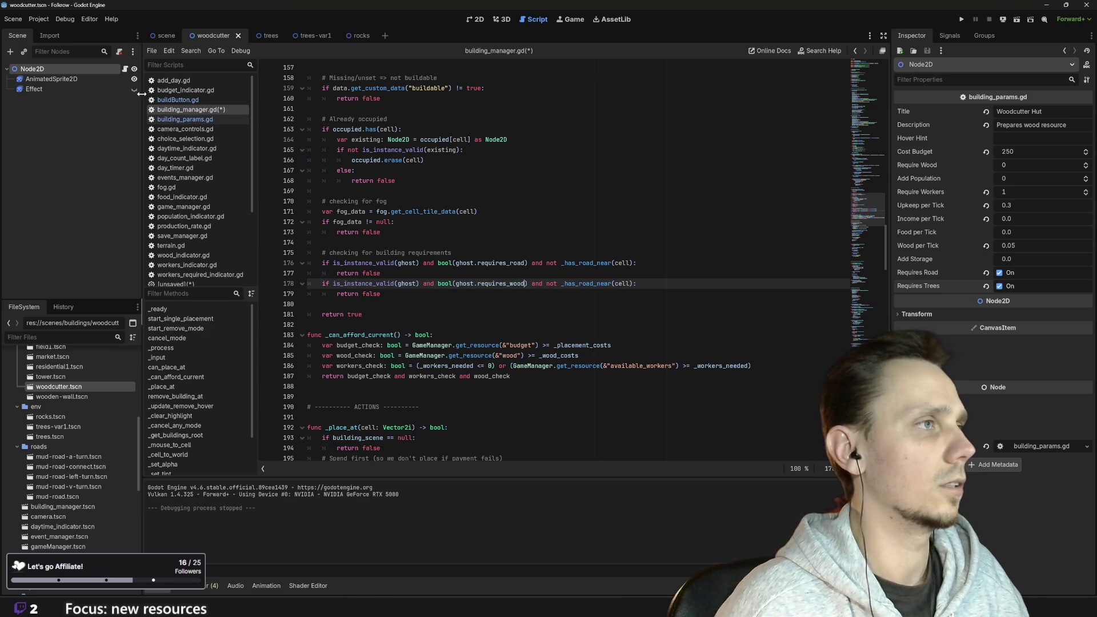
left_click(185, 119)
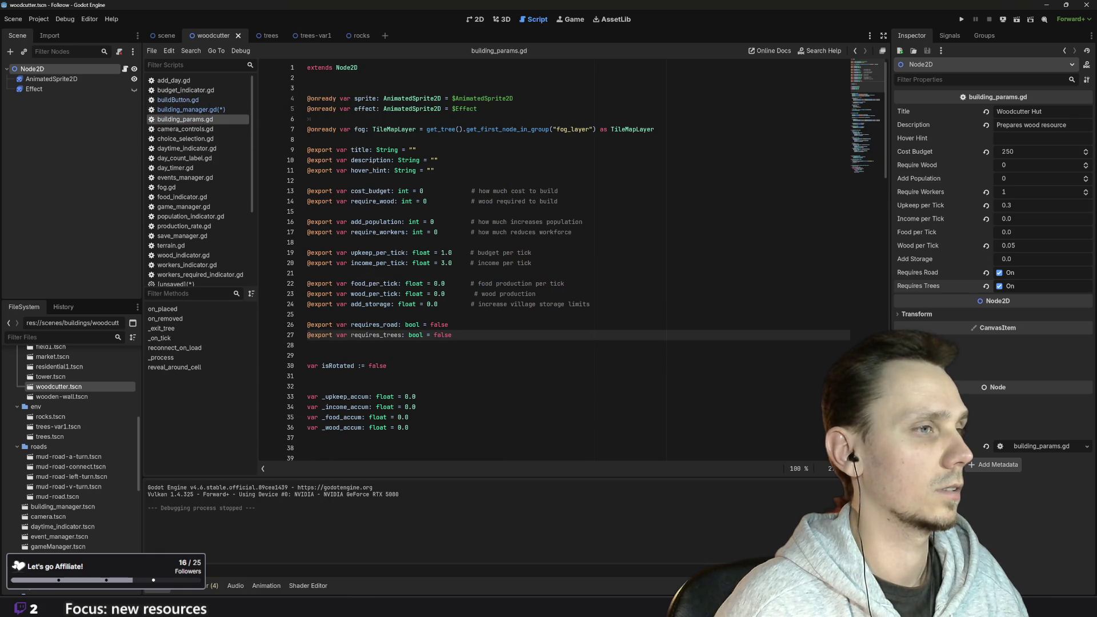
left_click(194, 109)
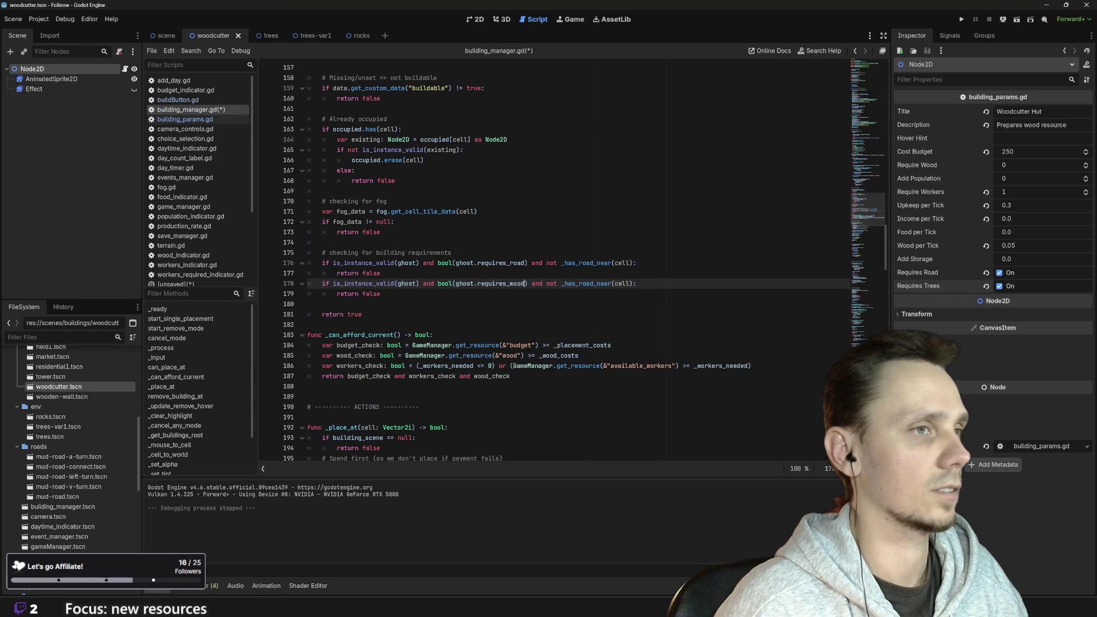
key("BackSpace")
key("BackSpace")
key("BackSpace")
type("trees")
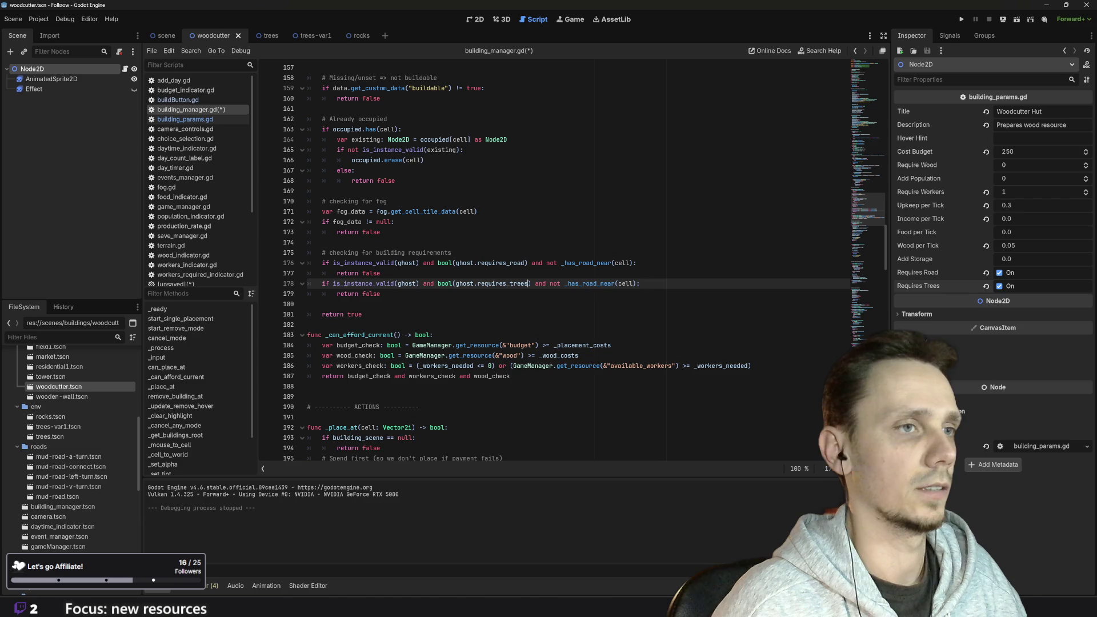
Change the line 178 call from _has_road_near to _has_trees_near(cell)
double_click(615, 284)
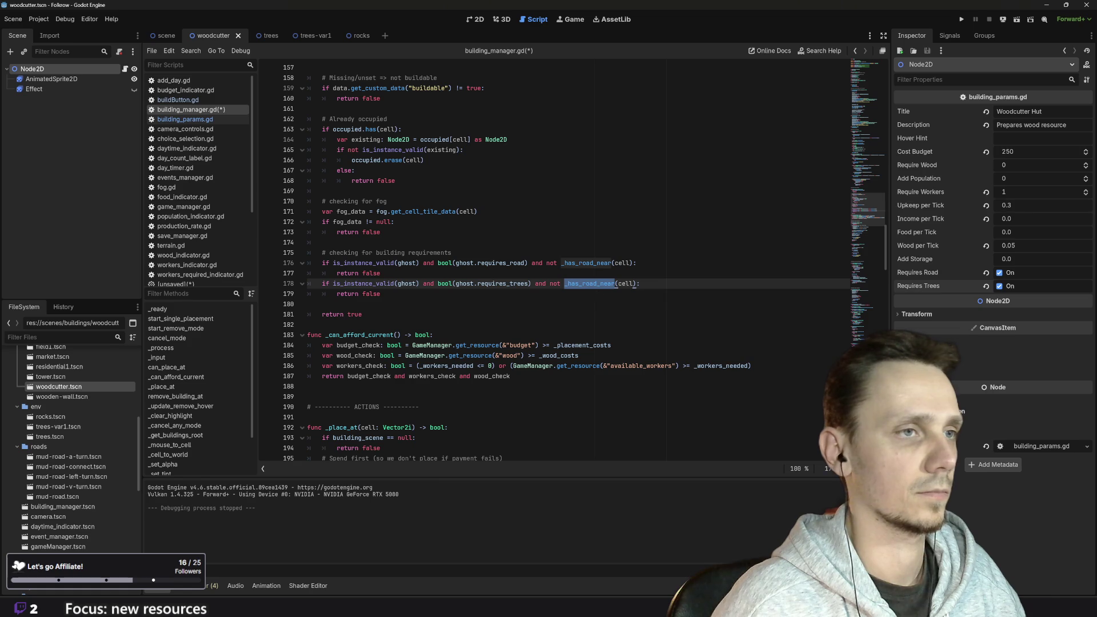
left_click(599, 284)
key("BackSpace")
key("BackSpace")
type("trees")
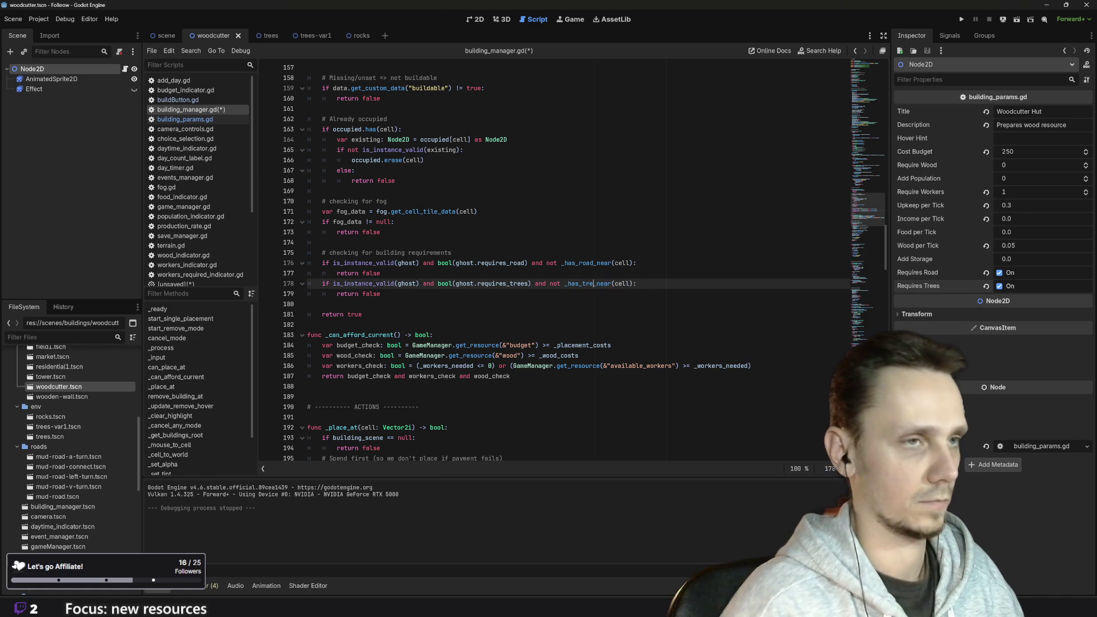
scroll(571, 260, "down", 15)
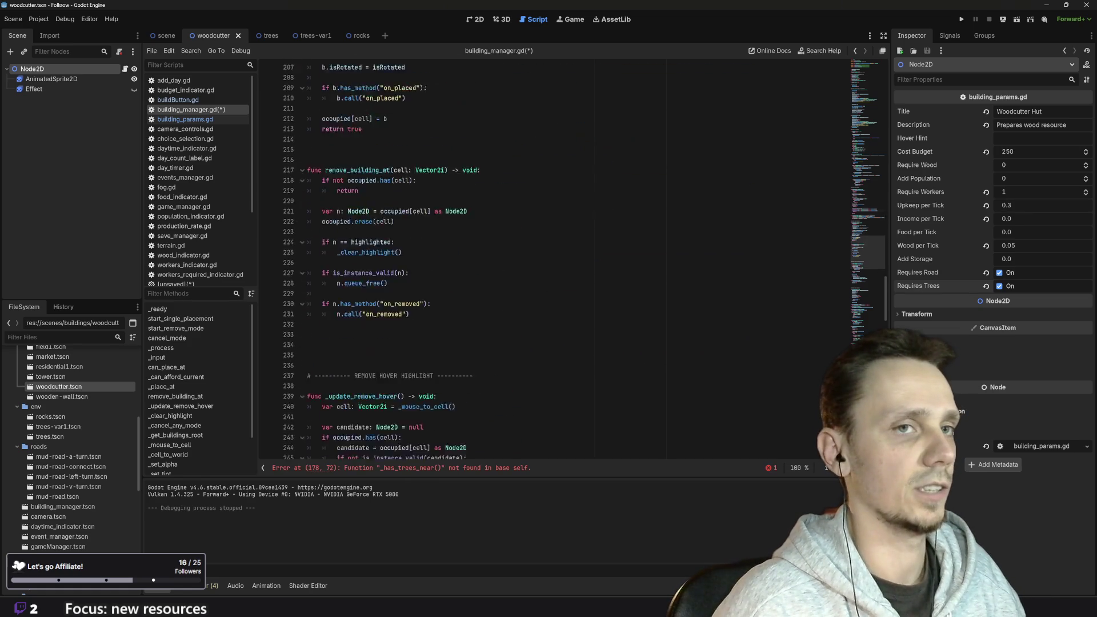
Rename the helper function _has_forest_near to _has_trees_near on line 358
scroll(572, 260, "down", 15)
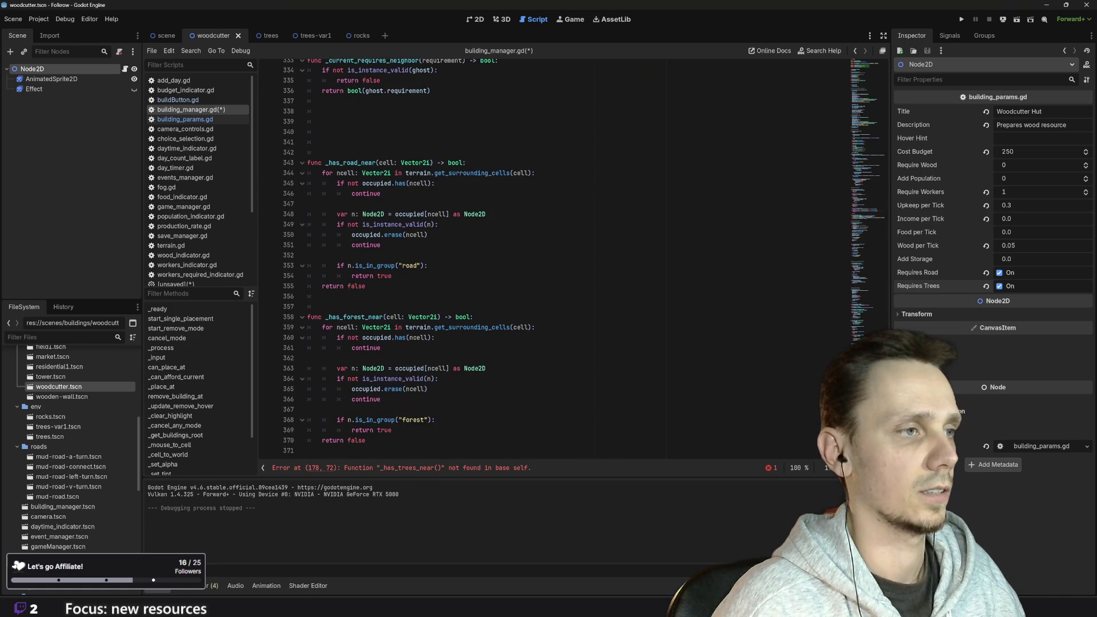
left_click(370, 316)
key("BackSpace")
key("BackSpace")
key("BackSpace")
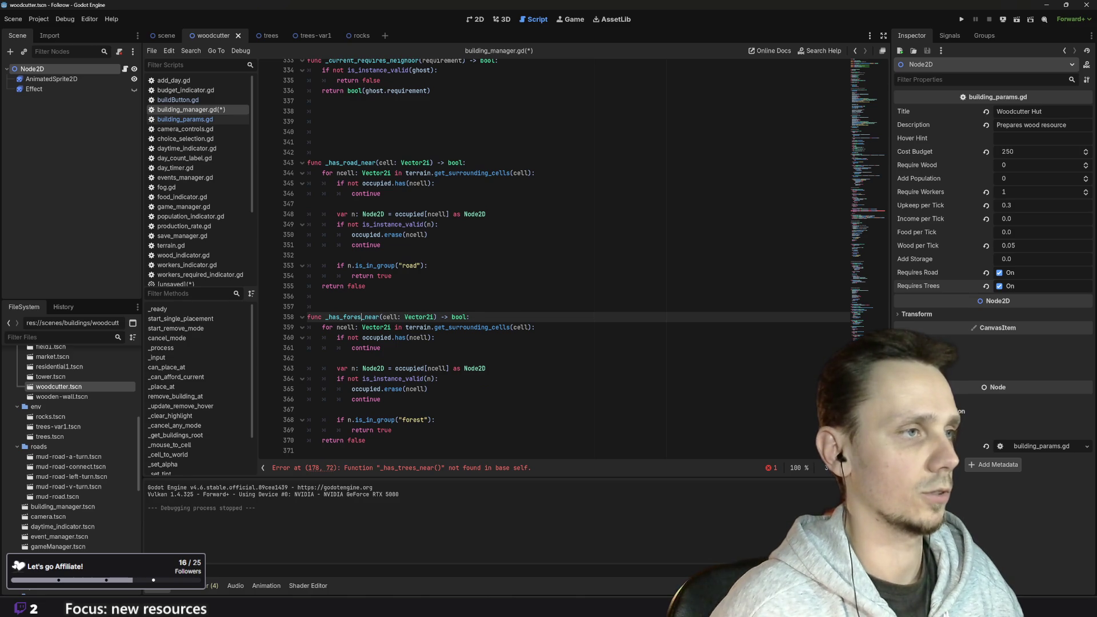
key("BackSpace")
type("trees")
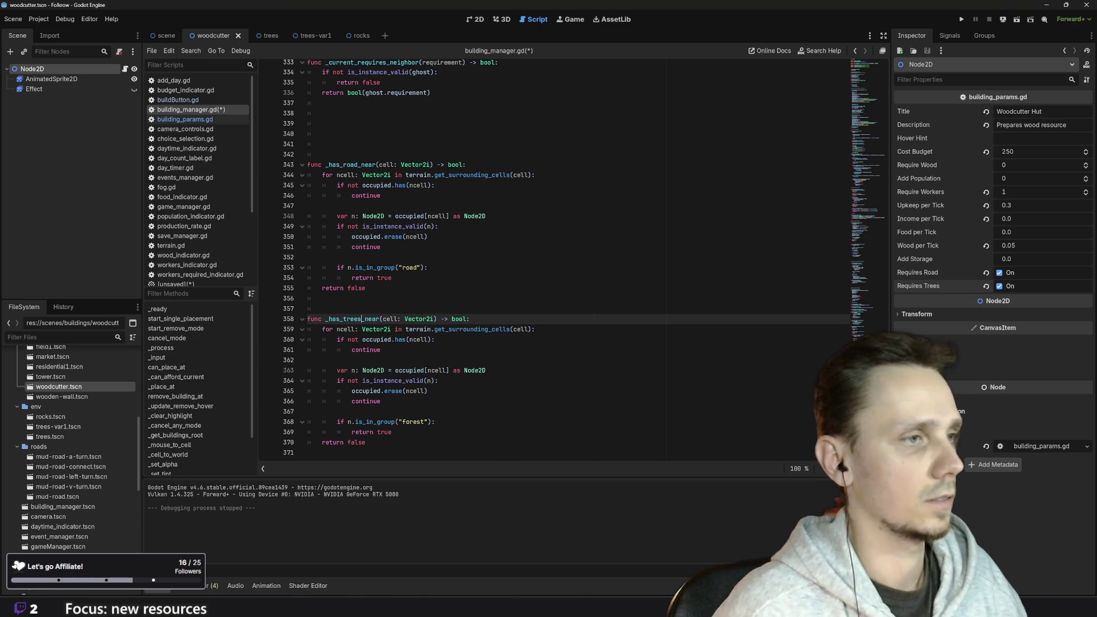
Save building_manager.gd and show the Groups list in the right dock
left_click(307, 411)
key("ctrl+s")
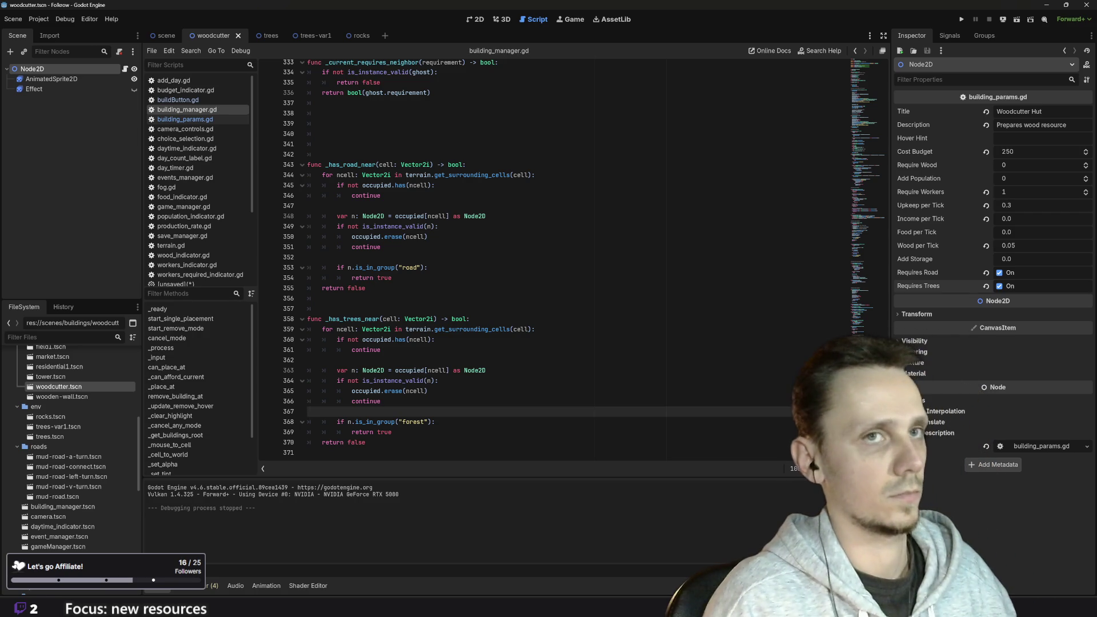
left_click(984, 36)
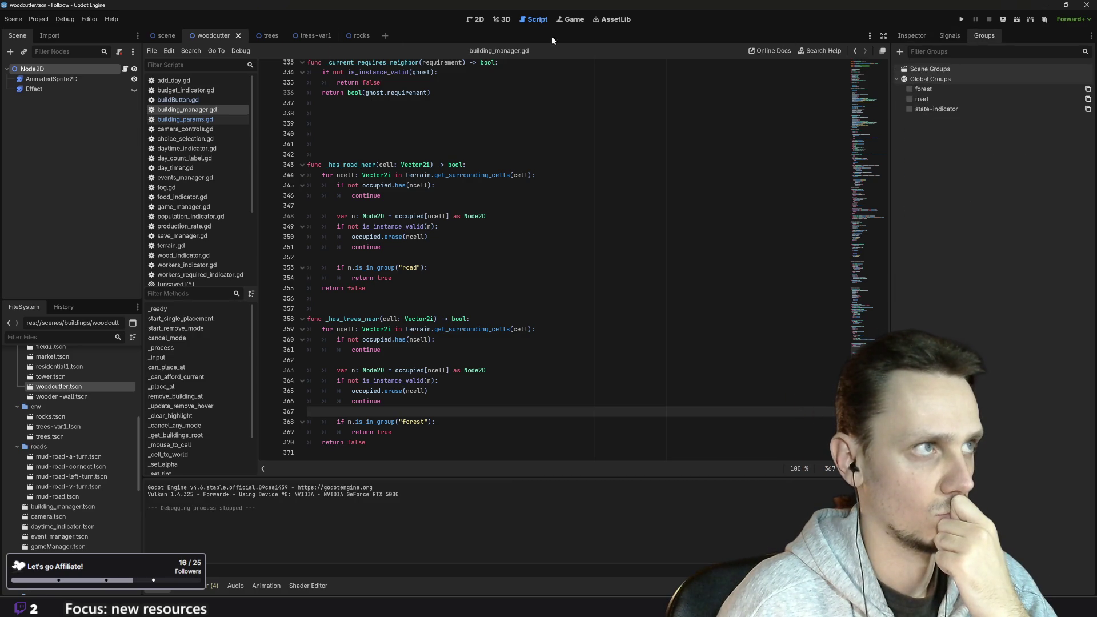
left_click(264, 33)
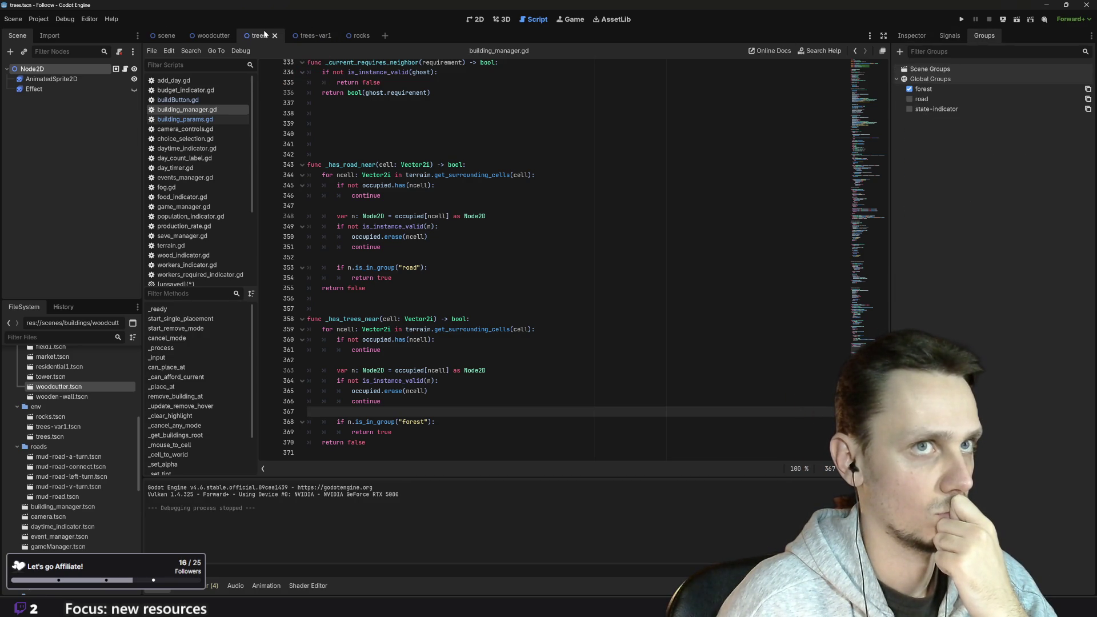
left_click(310, 36)
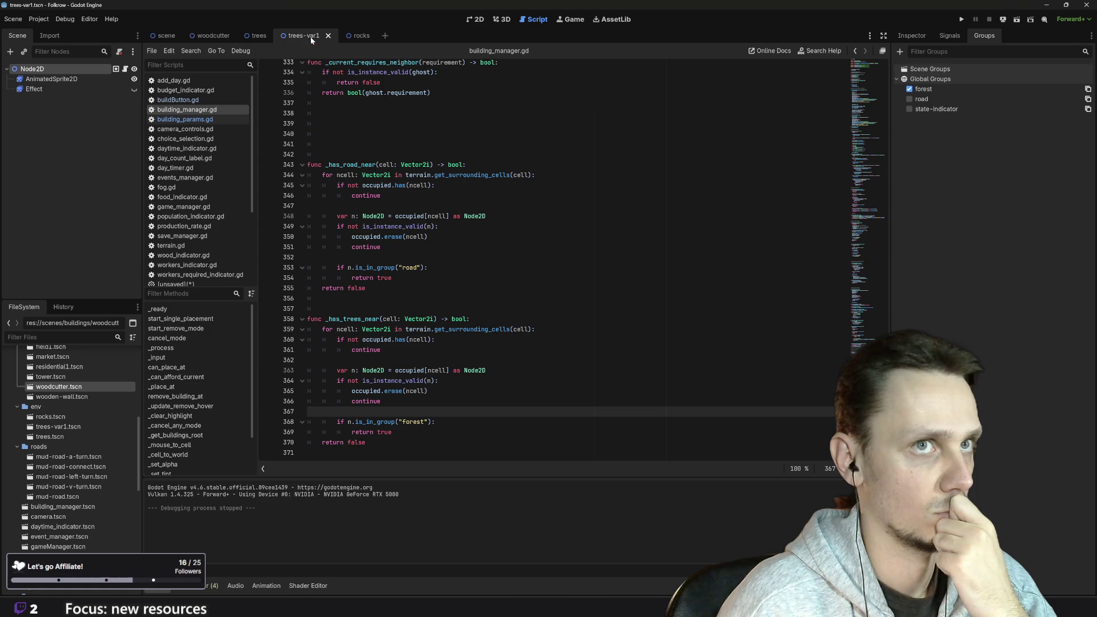
left_click(361, 37)
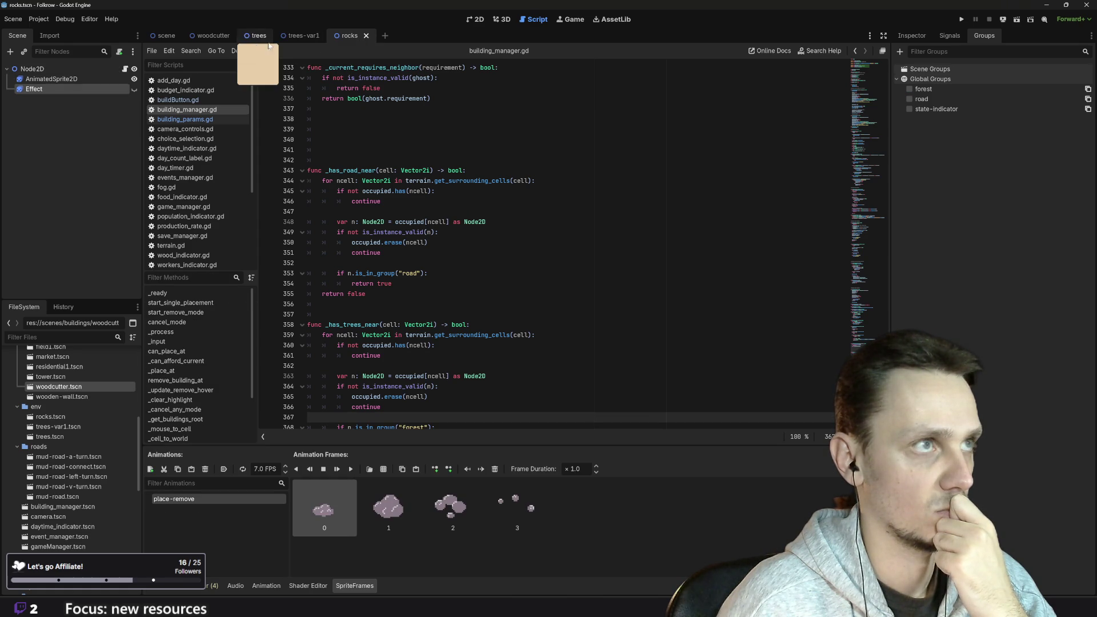
left_click(198, 39)
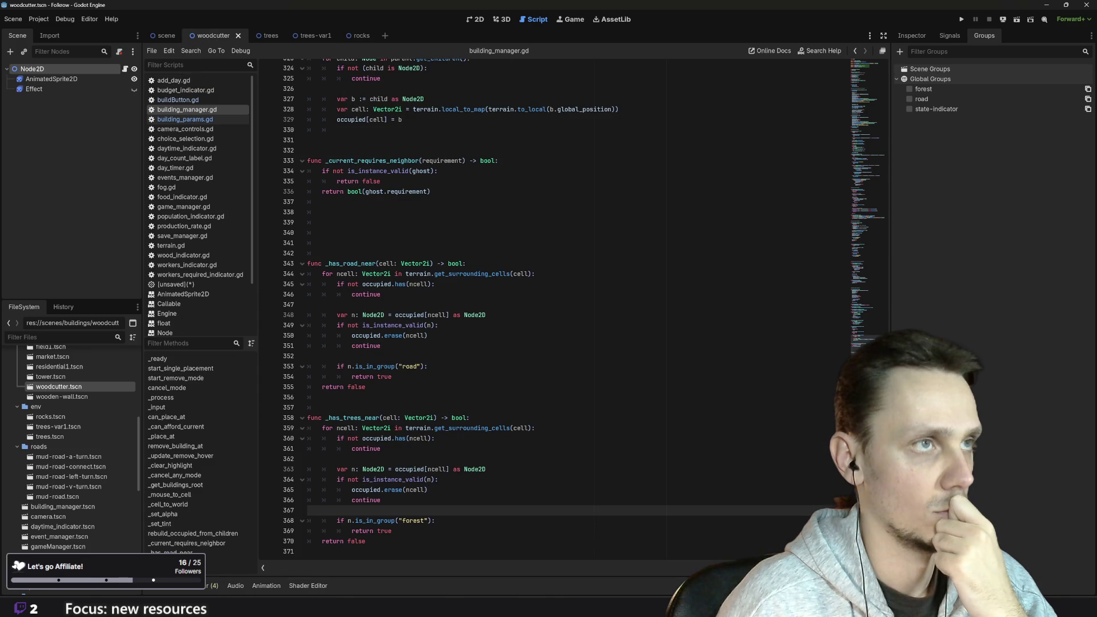
left_click(434, 438)
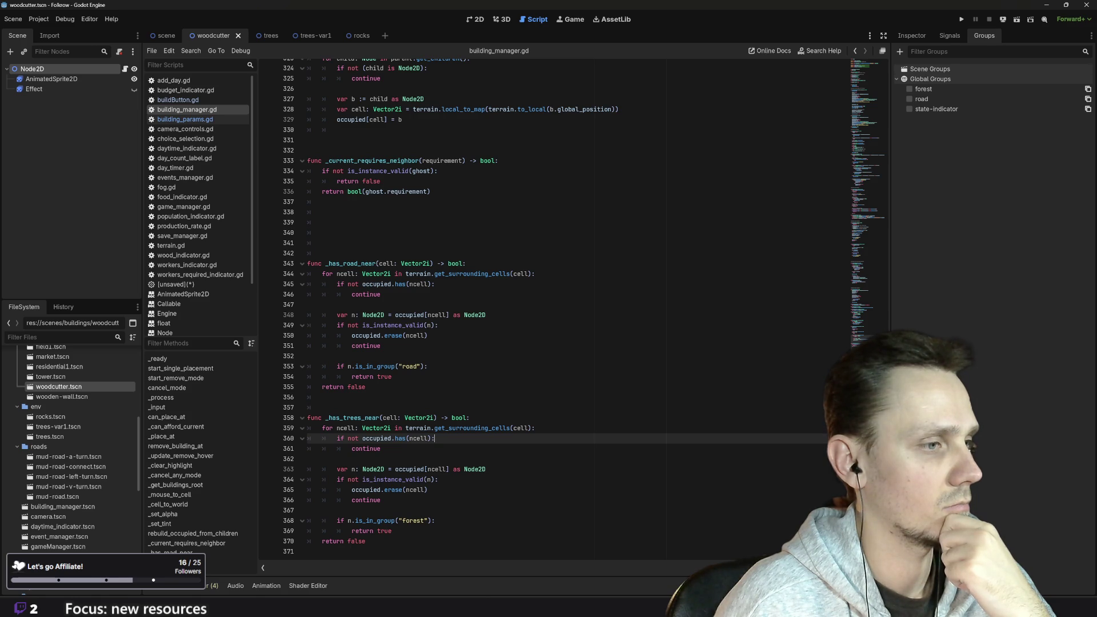
left_click(962, 21)
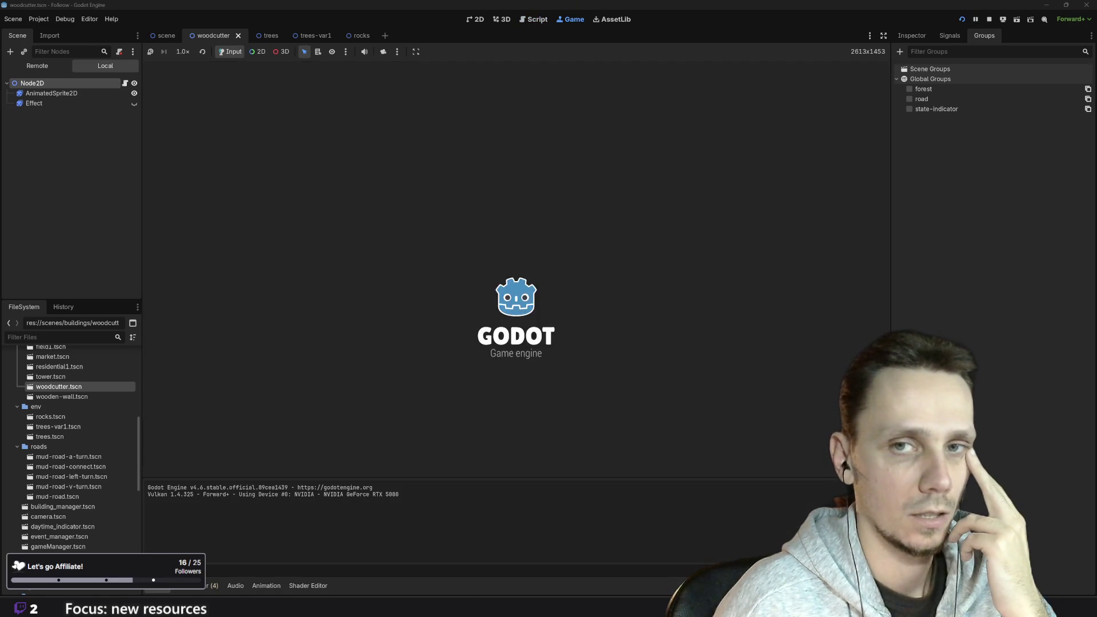
Lay a mud road tile and place a Woodcutter hut beside the trees and road
scroll(545, 277, "up", 5)
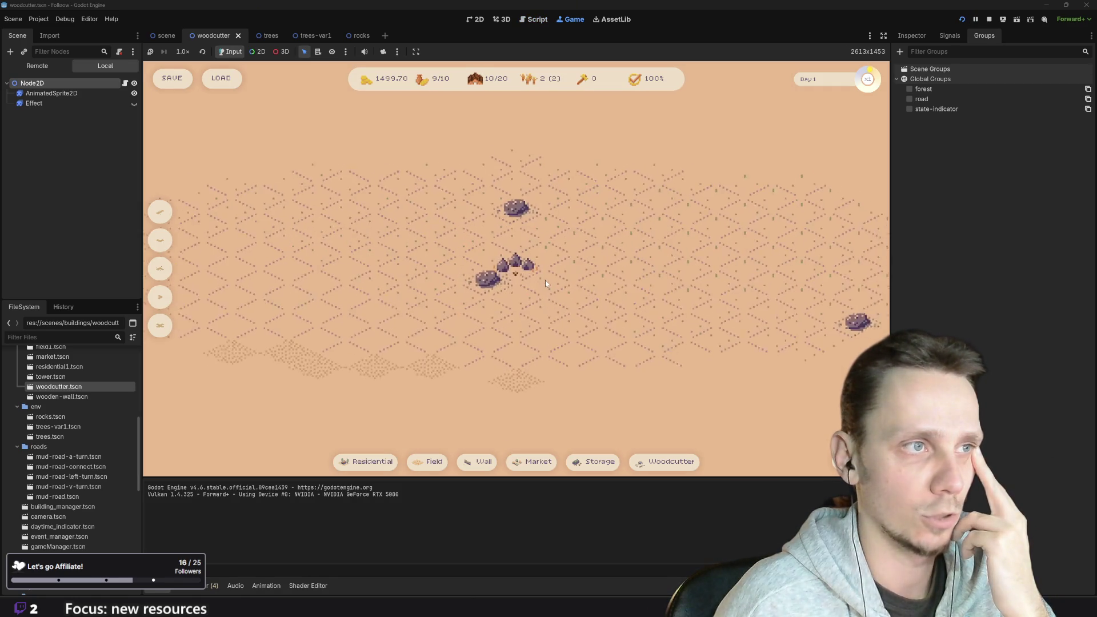
left_click(160, 212)
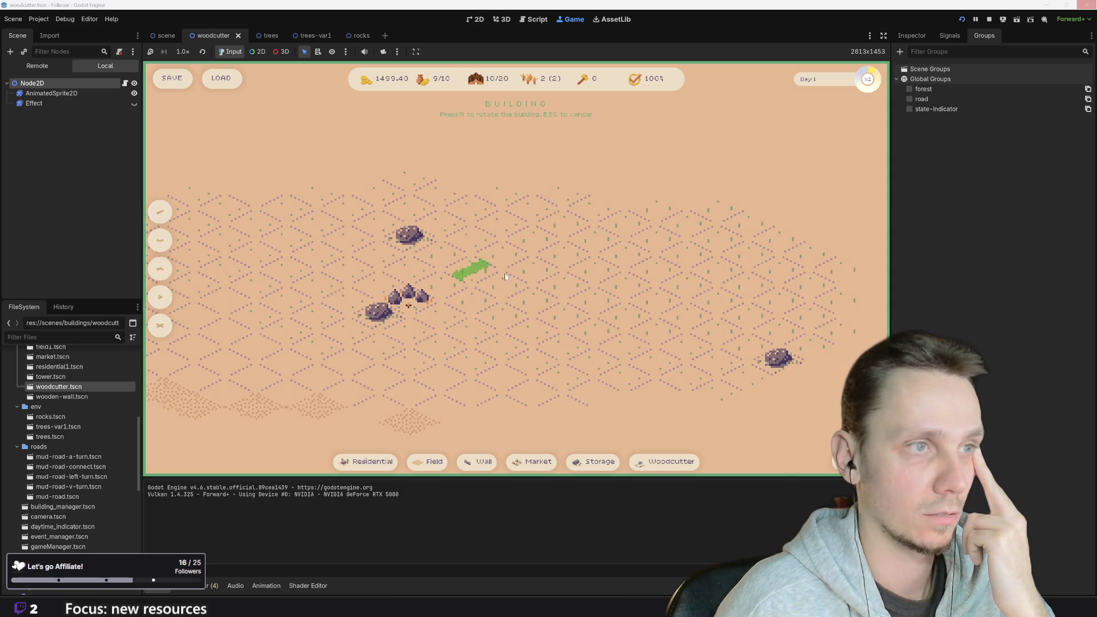
left_click(655, 330)
left_click(663, 461)
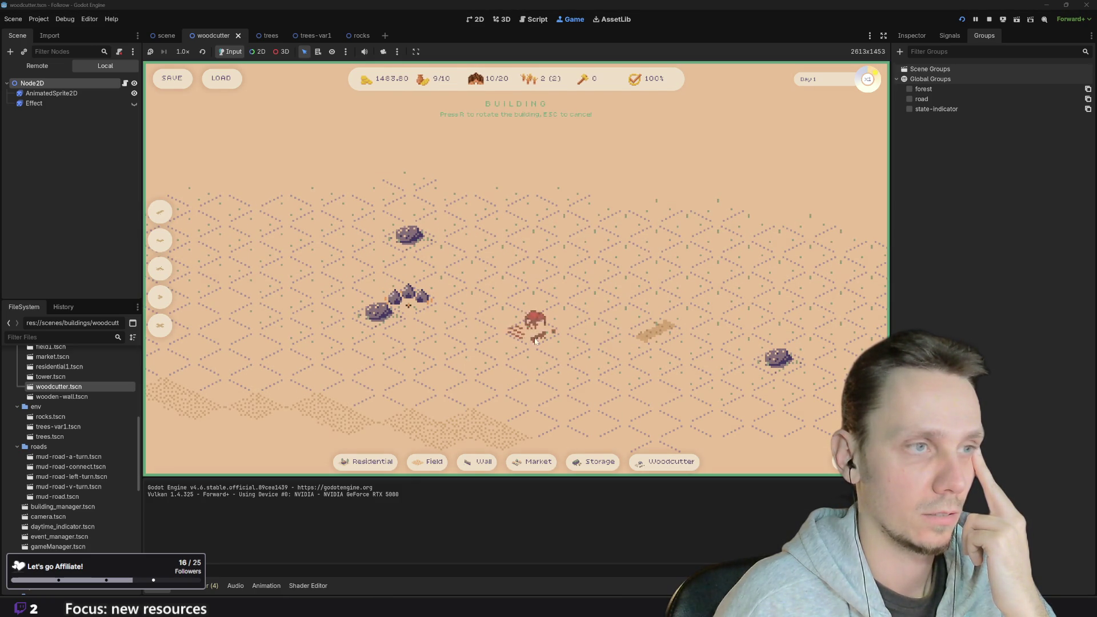
key("Escape")
left_click(348, 461)
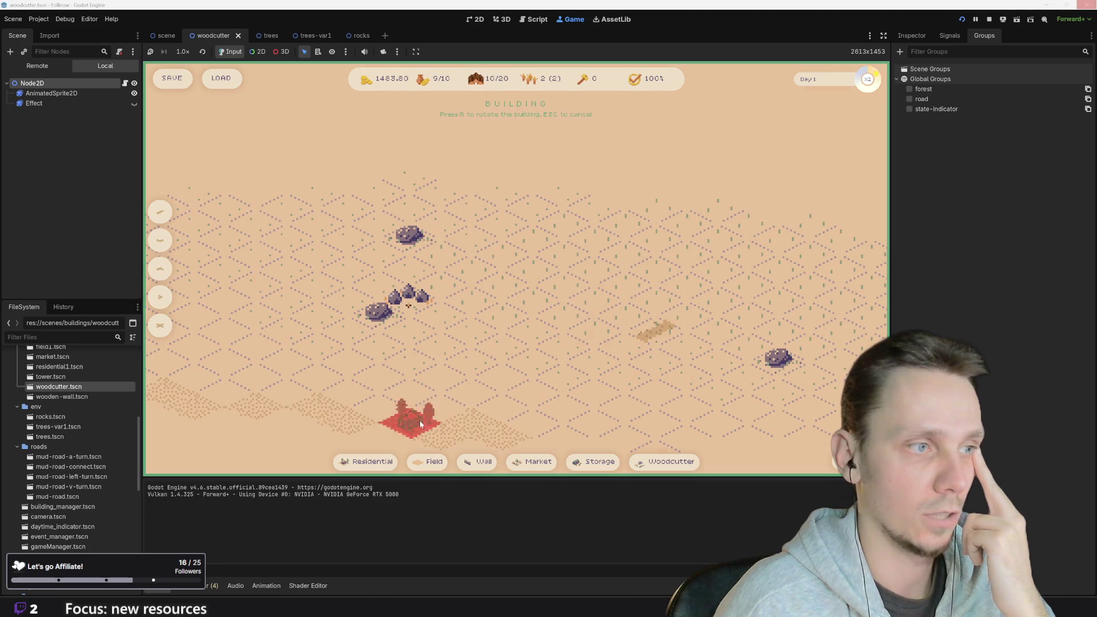
left_click(630, 323)
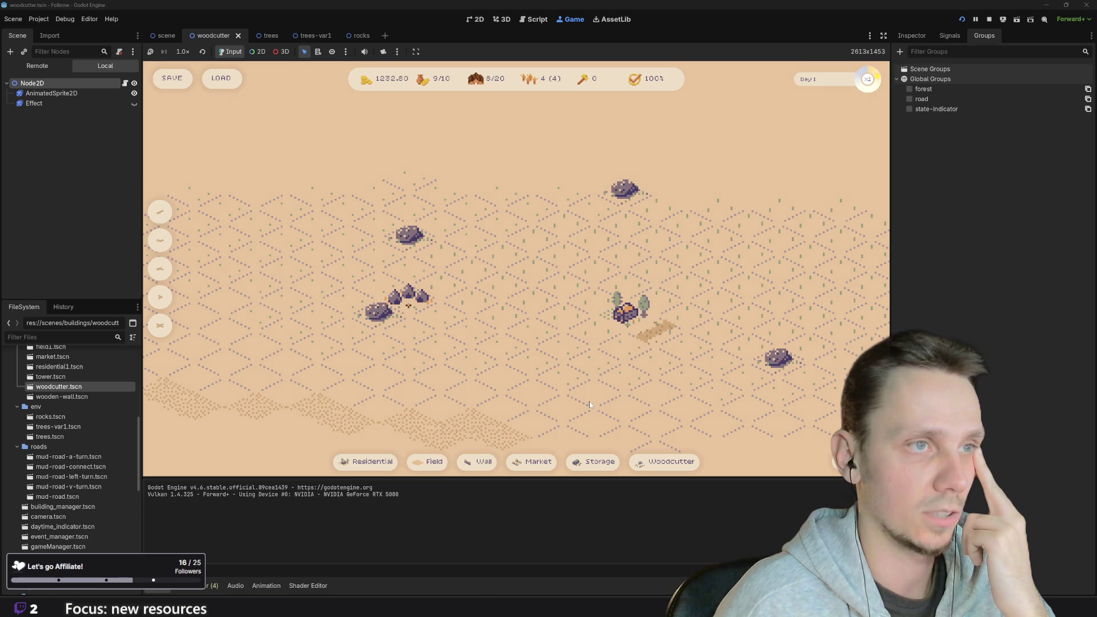
left_click(666, 461)
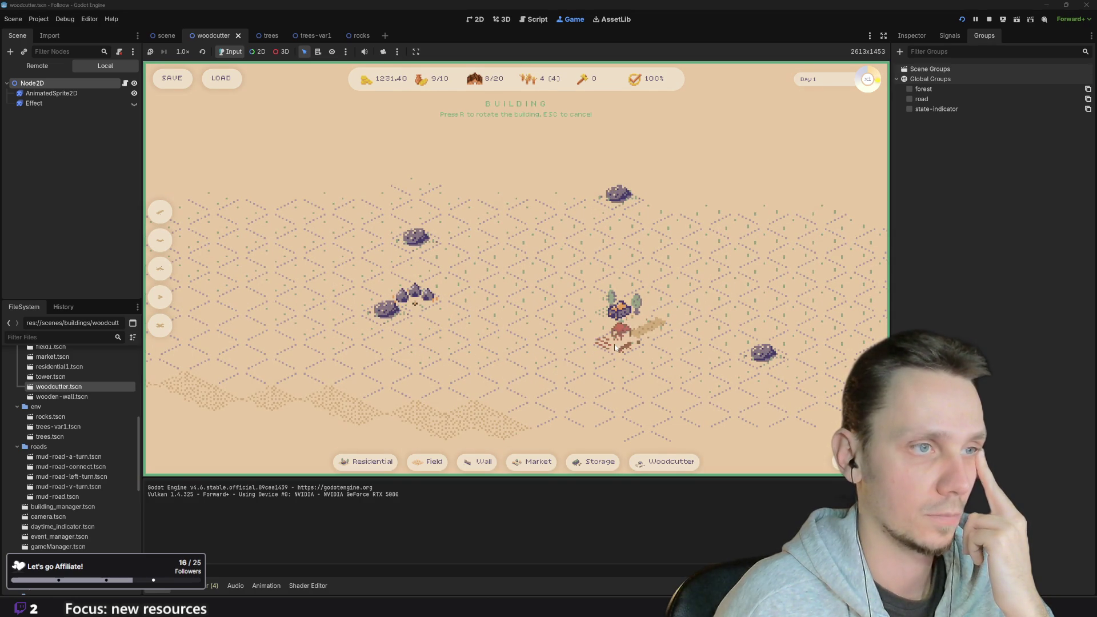
key("Escape")
scroll(674, 350, "down", 5)
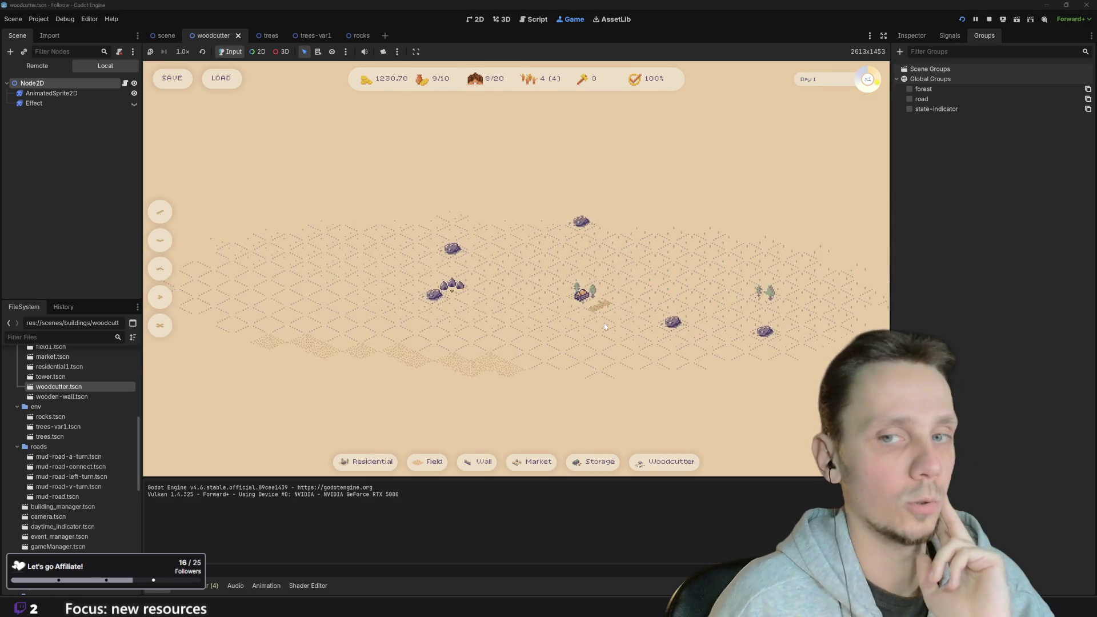
Place a field, two storages and several more buildings on the map
left_click(434, 462)
left_click(388, 278)
left_click(434, 461)
left_click(375, 238)
left_click(594, 461)
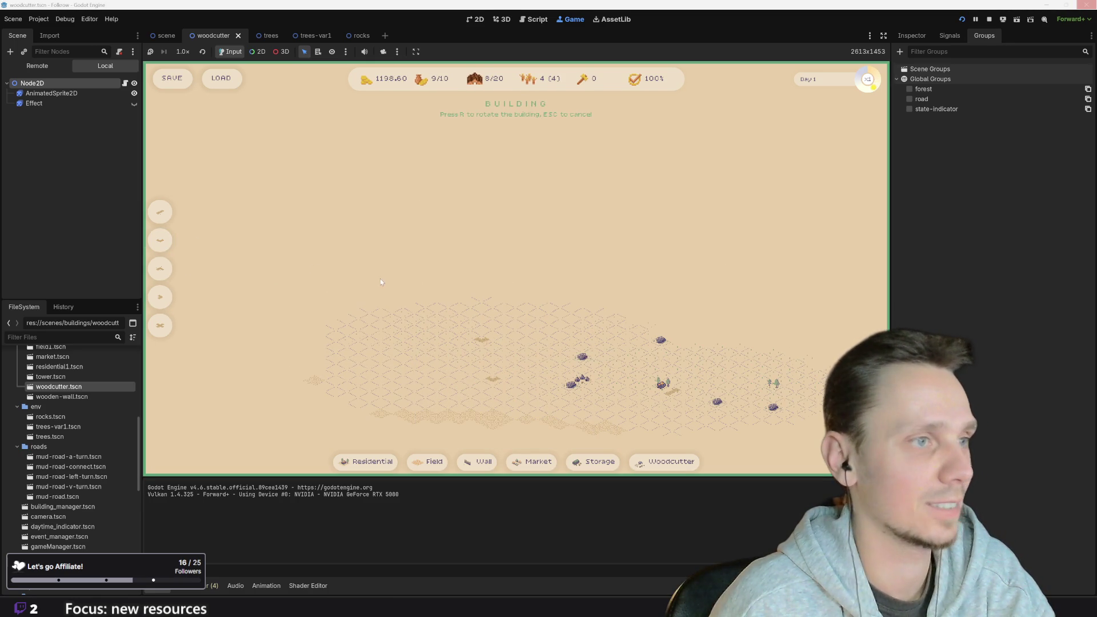
left_click(477, 299)
left_click(594, 461)
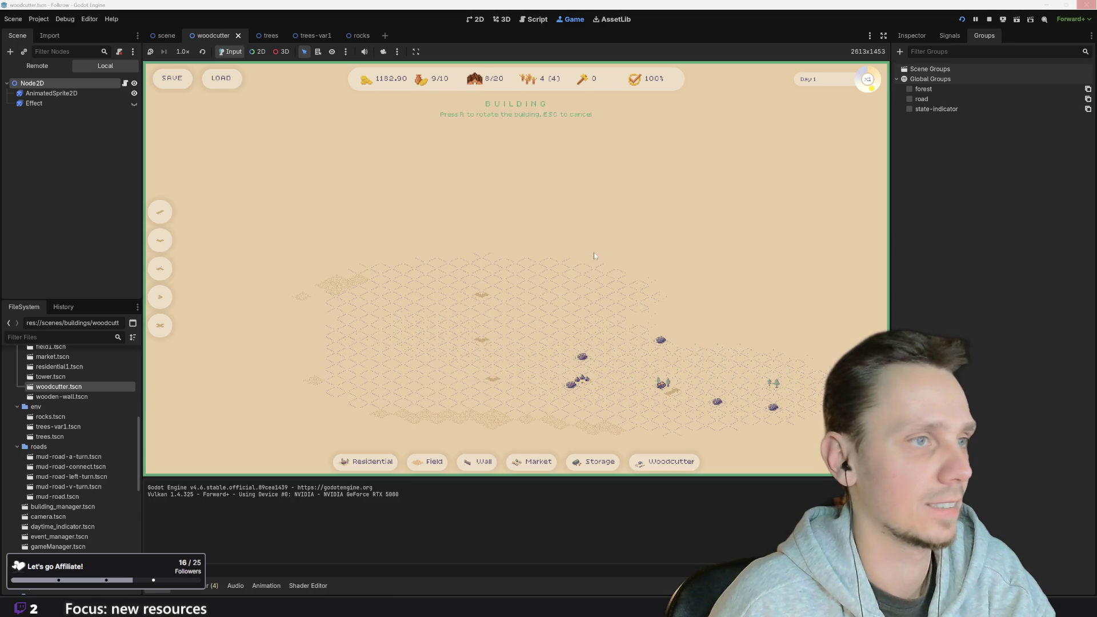
left_click(582, 270)
left_click(594, 461)
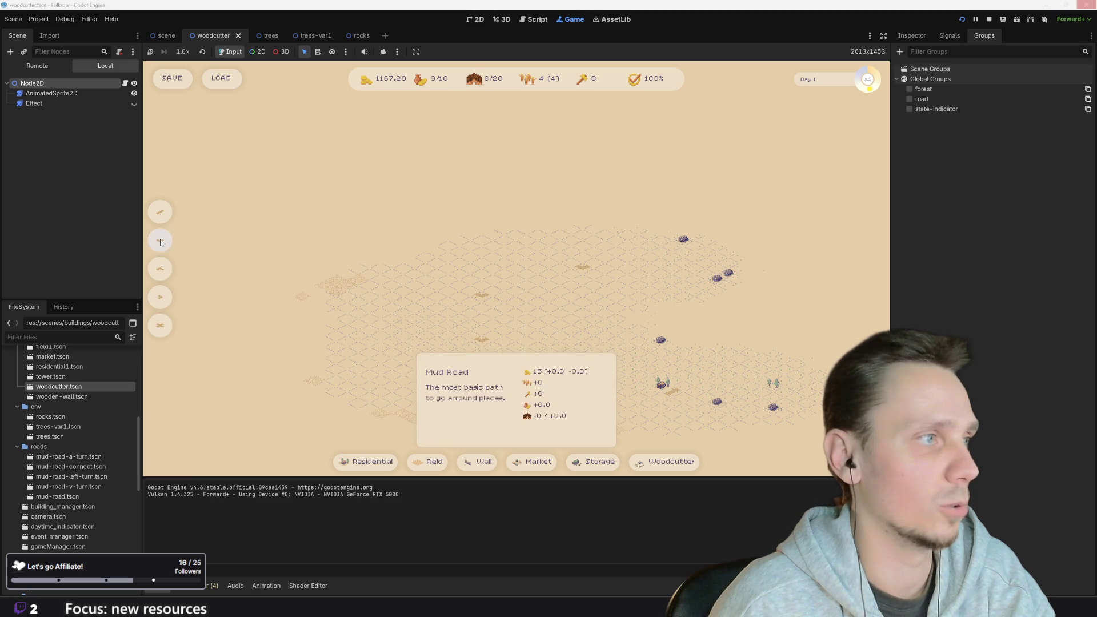
left_click(390, 262)
key("5")
left_click(413, 254)
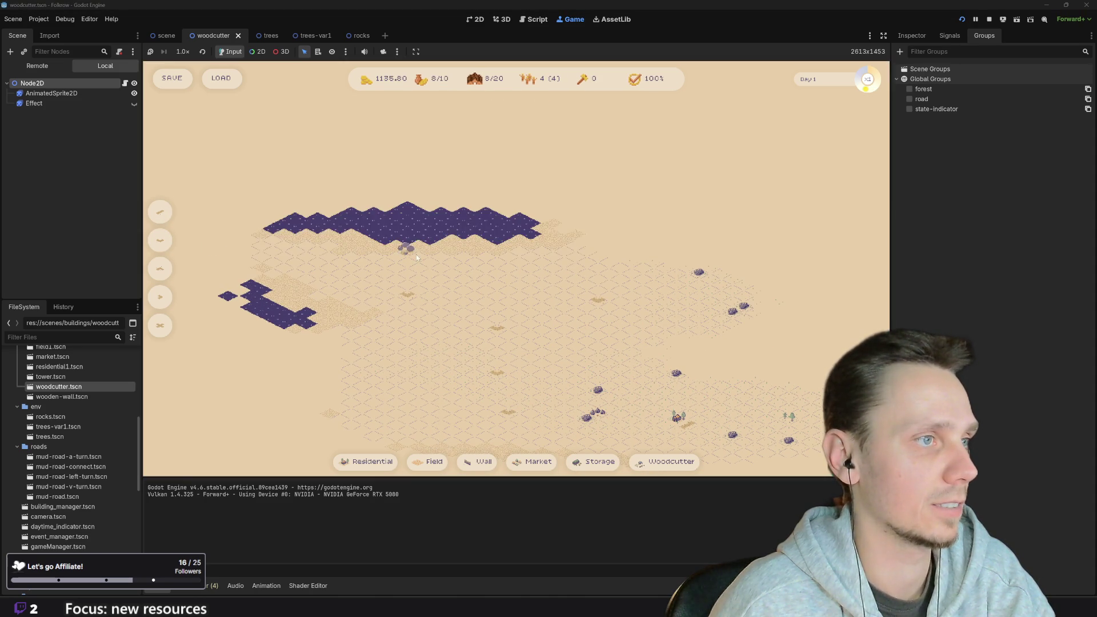
Lay four more Mud Road tiles around the map, then leave building mode
left_click(159, 241)
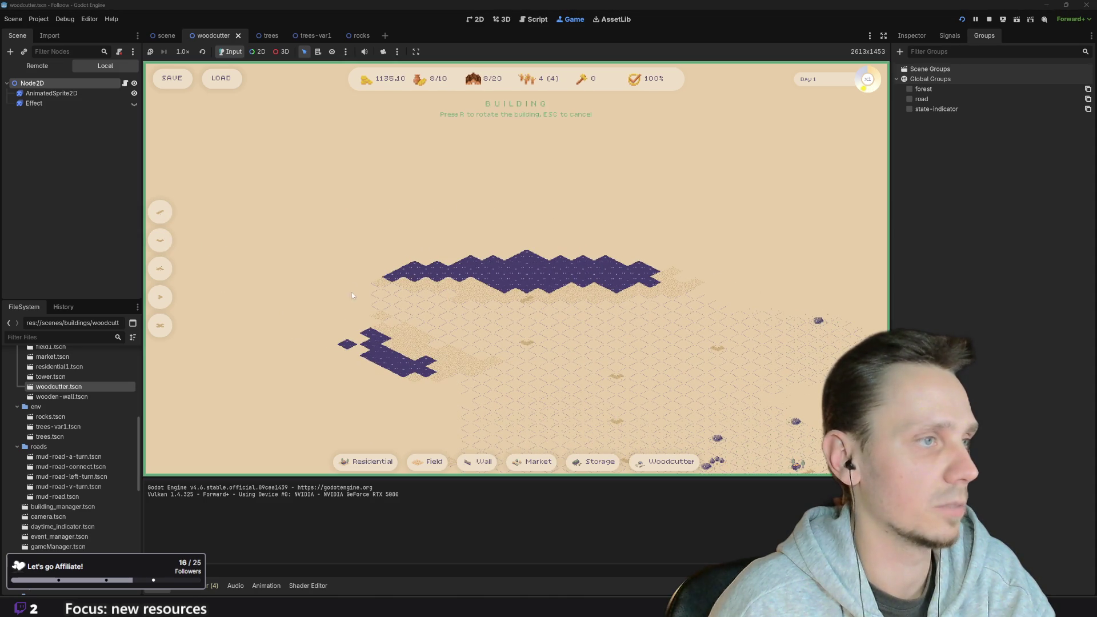
left_click(378, 294)
left_click(159, 240)
left_click(501, 293)
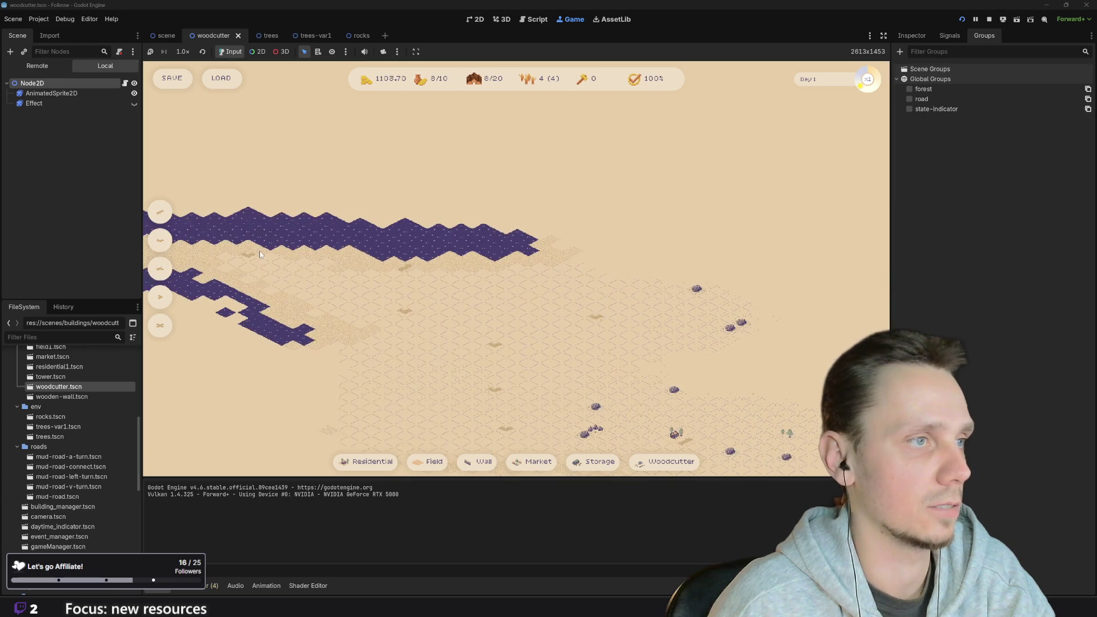
left_click(159, 240)
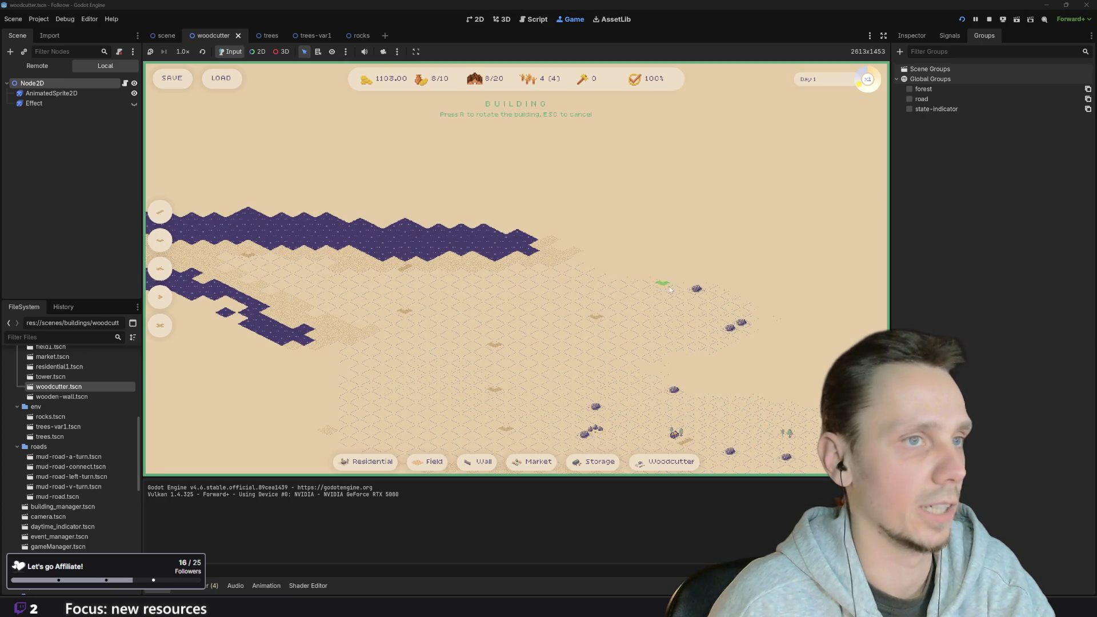
left_click(743, 301)
left_click_drag(742, 301, 392, 278)
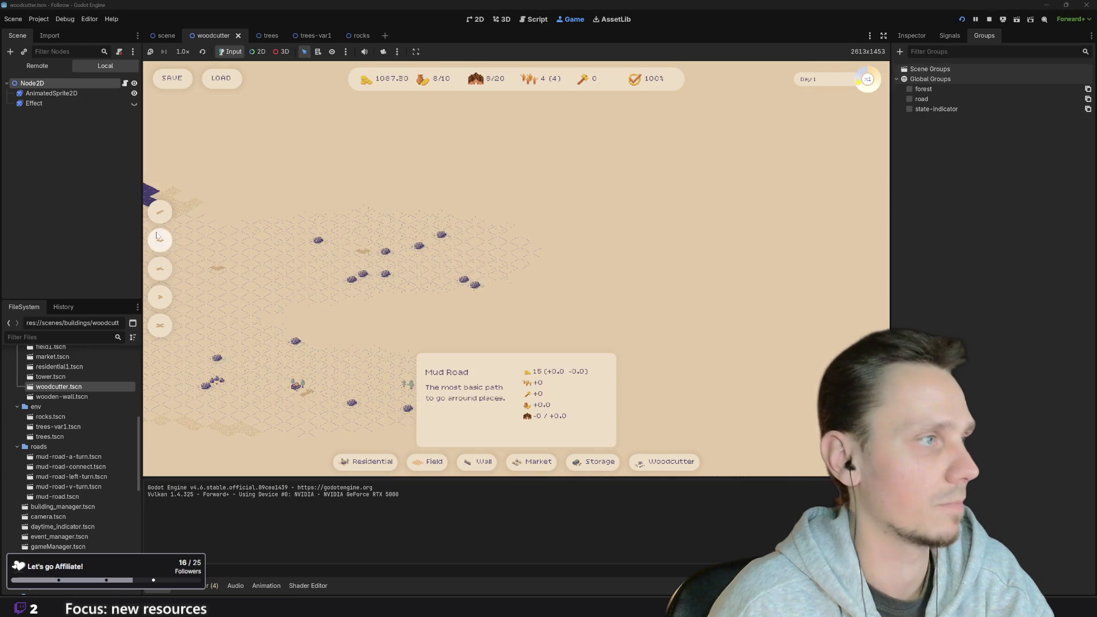
left_click(393, 278)
key("Escape")
scroll(432, 297, "up", 2)
scroll(431, 297, "up", 3)
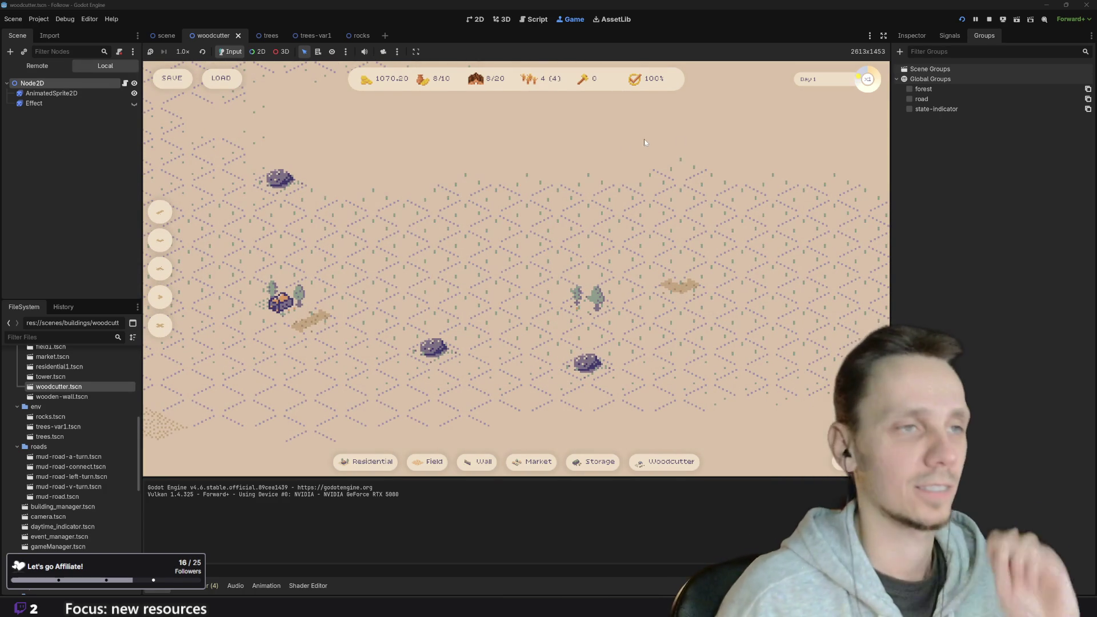
Lay a mud road by the second tree cluster and place a Woodcutter hut next to the trees
mouse_move(158, 235)
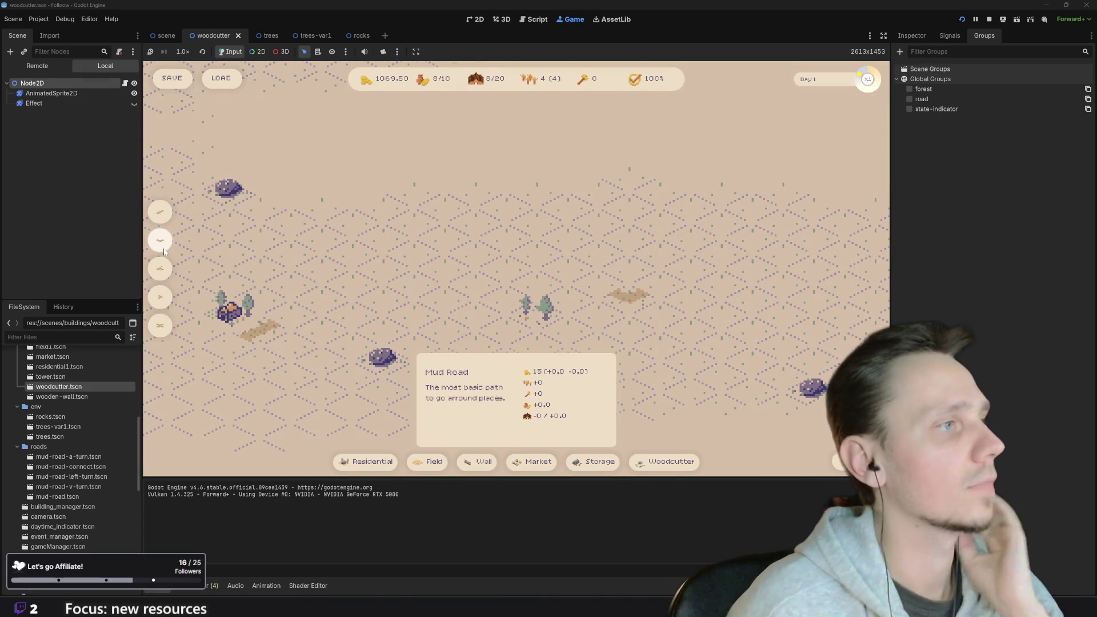
left_click(160, 240)
left_click(593, 284)
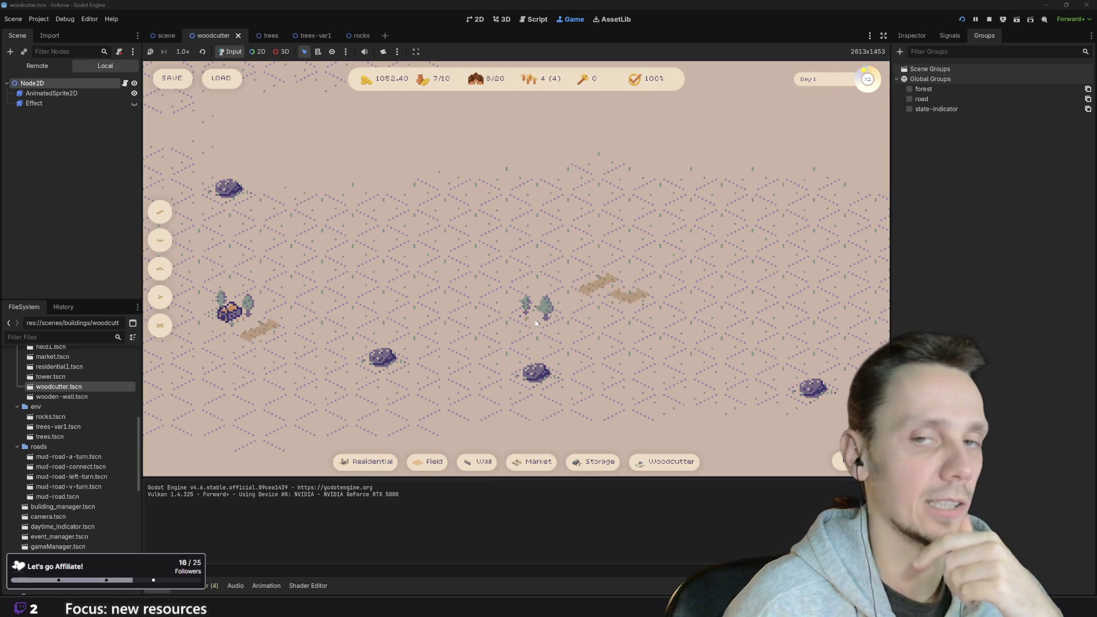
left_click(663, 460)
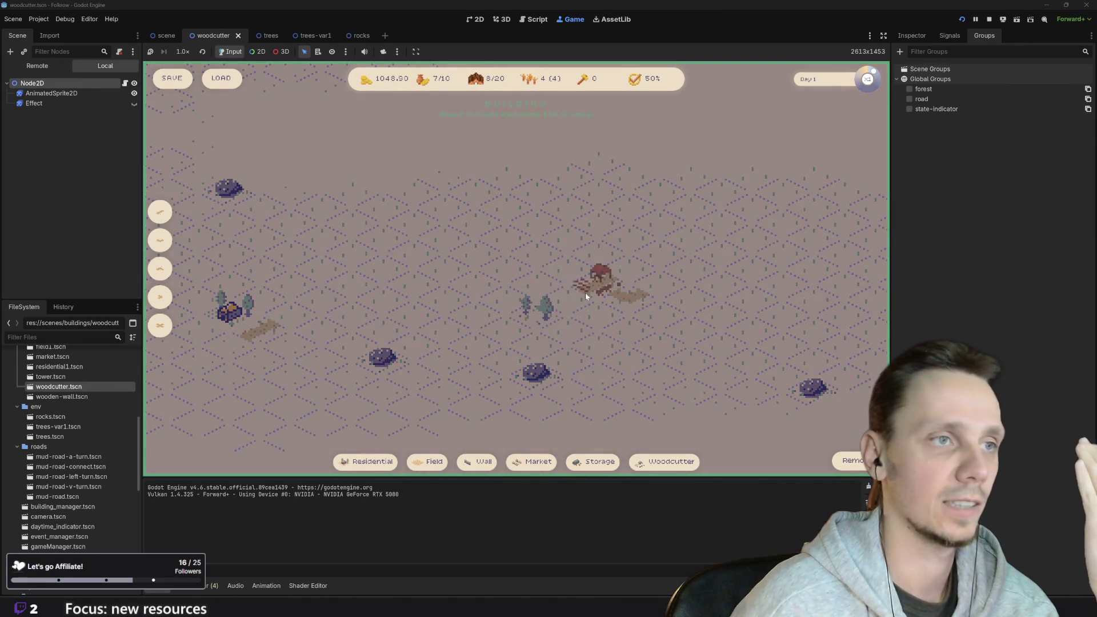
left_click(570, 306)
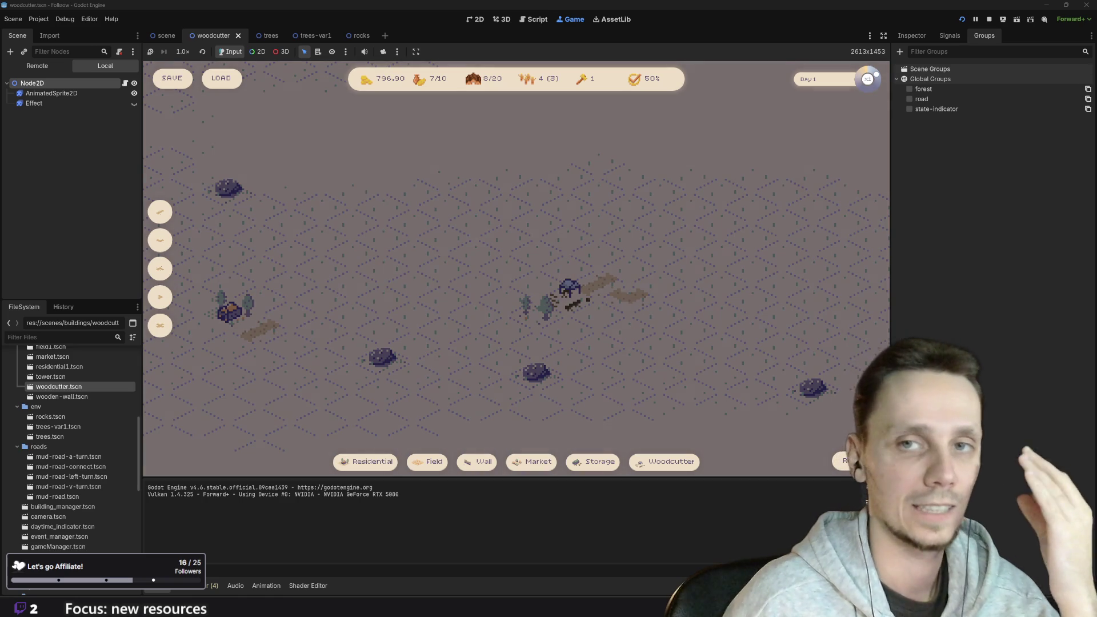
Zoom around to inspect the placement, then stop the running game
scroll(535, 316, "down", 1)
scroll(556, 272, "down", 5)
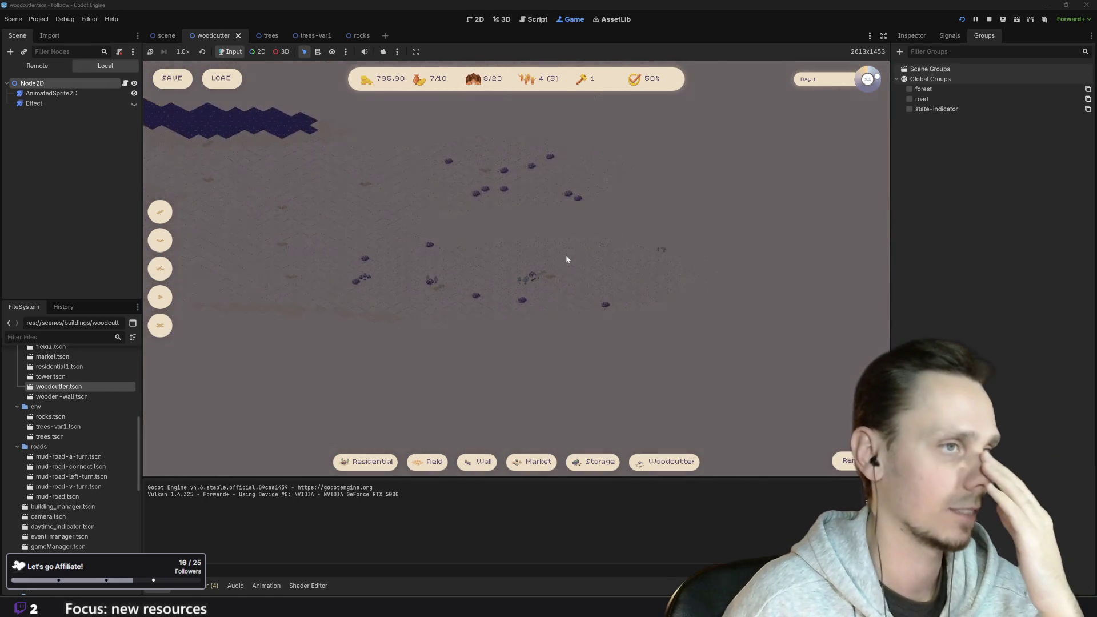
scroll(548, 326, "up", 6)
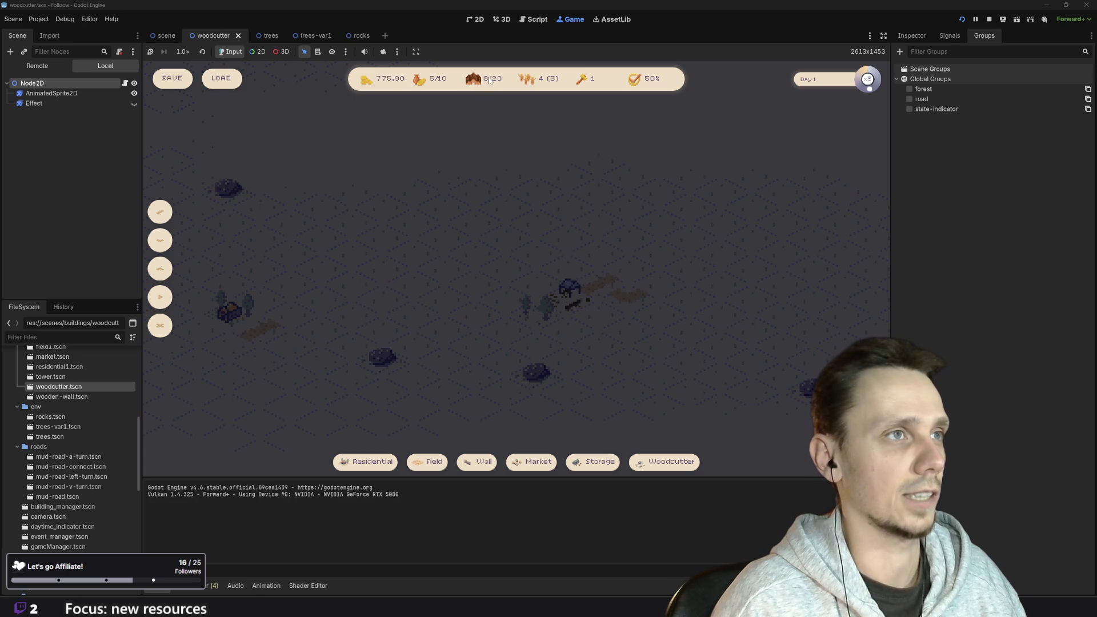
mouse_move(643, 464)
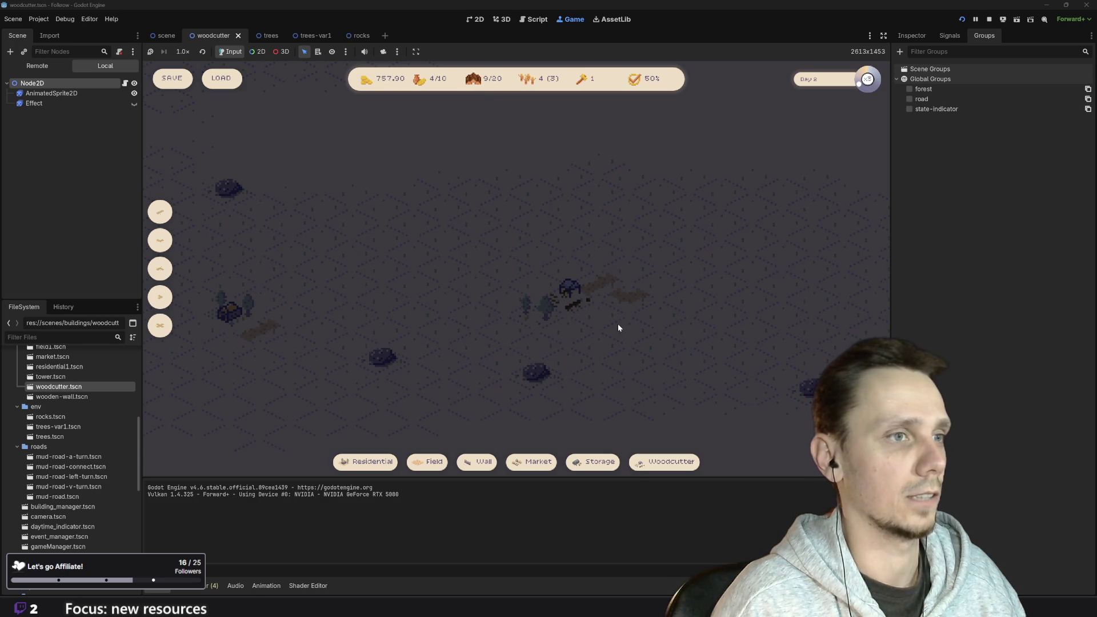
scroll(499, 364, "down", 5)
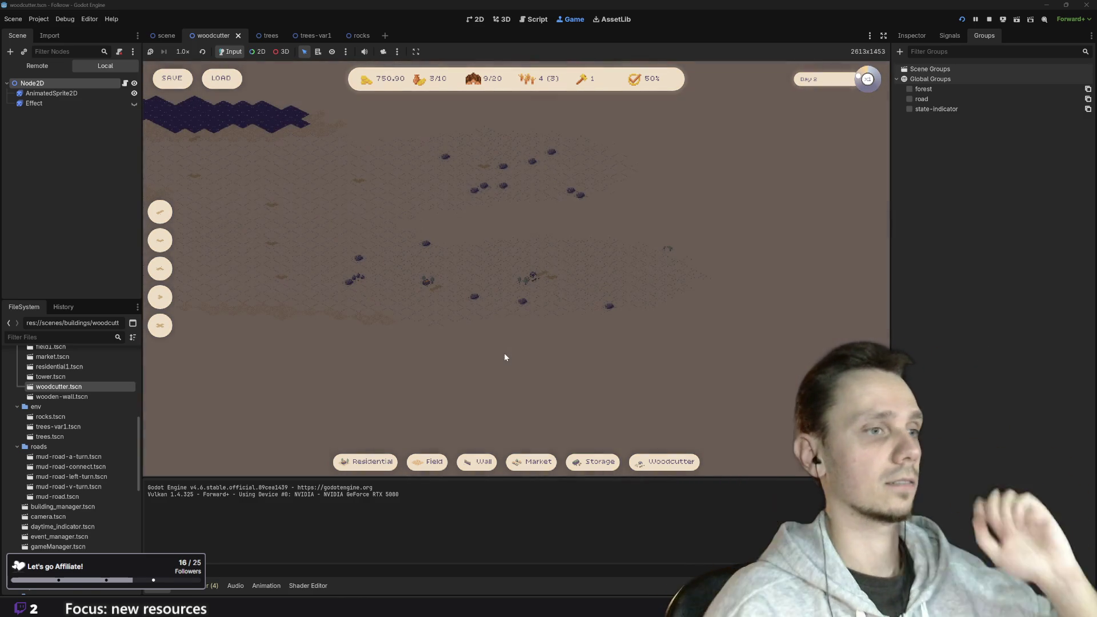
left_click(988, 20)
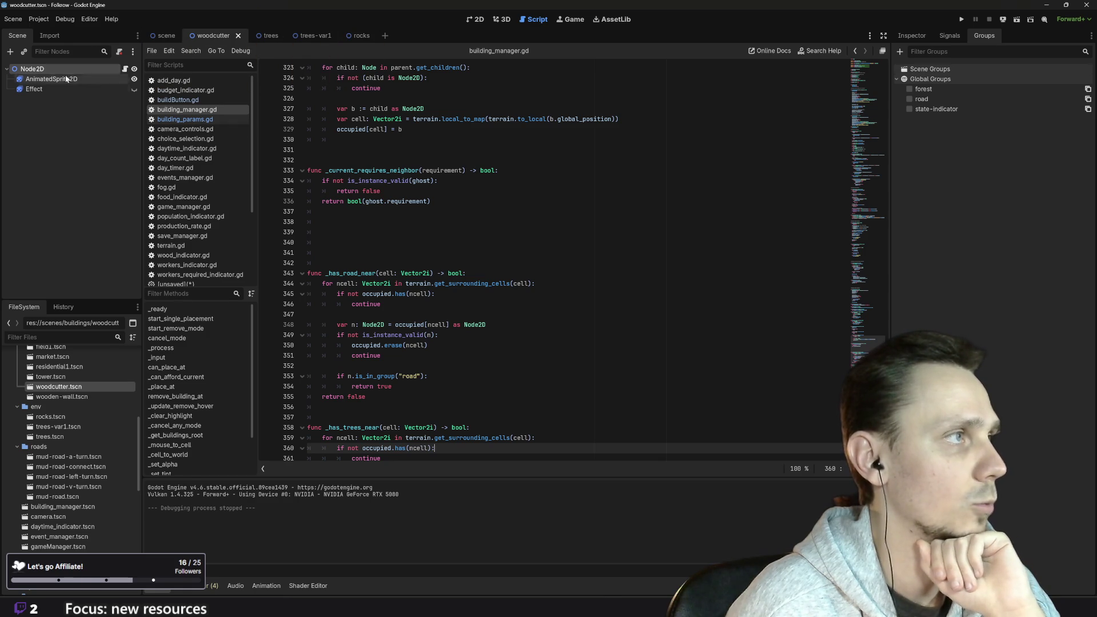
Append 'Should be placed next to the road and forest.' to the Woodcutter description, save, and run
left_click(913, 37)
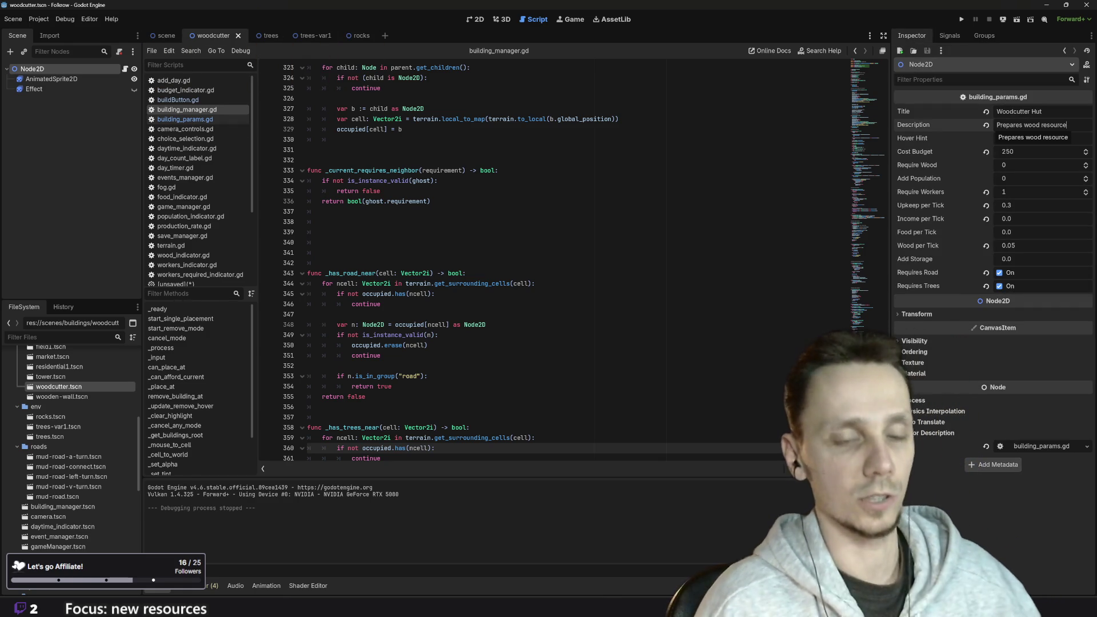
type(". S")
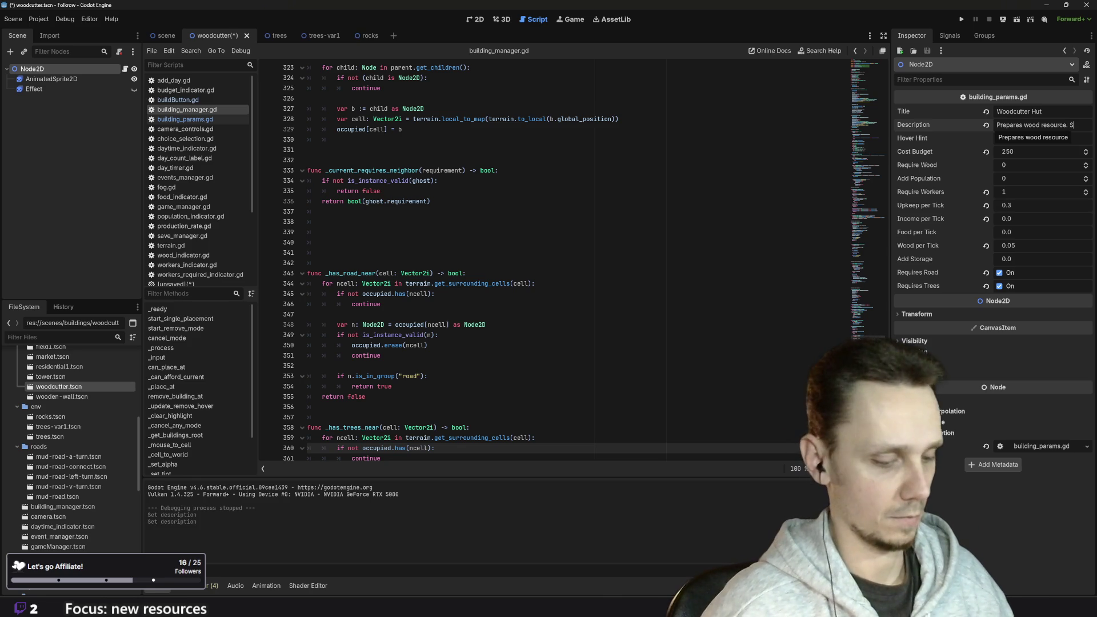
type("hould")
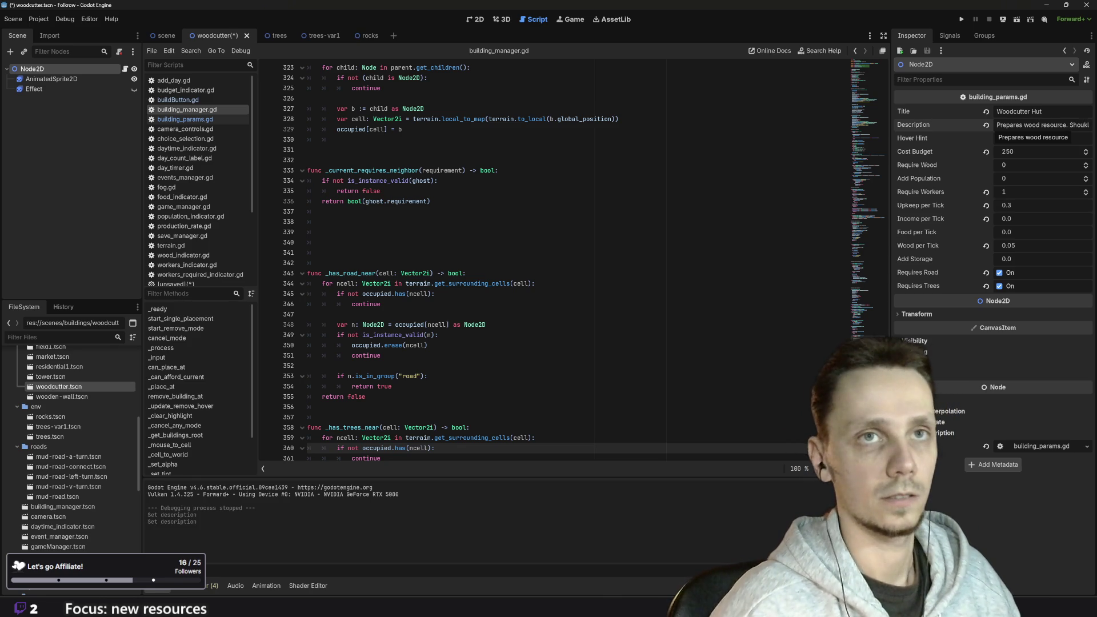
key("BackSpace")
key("BackSpace")
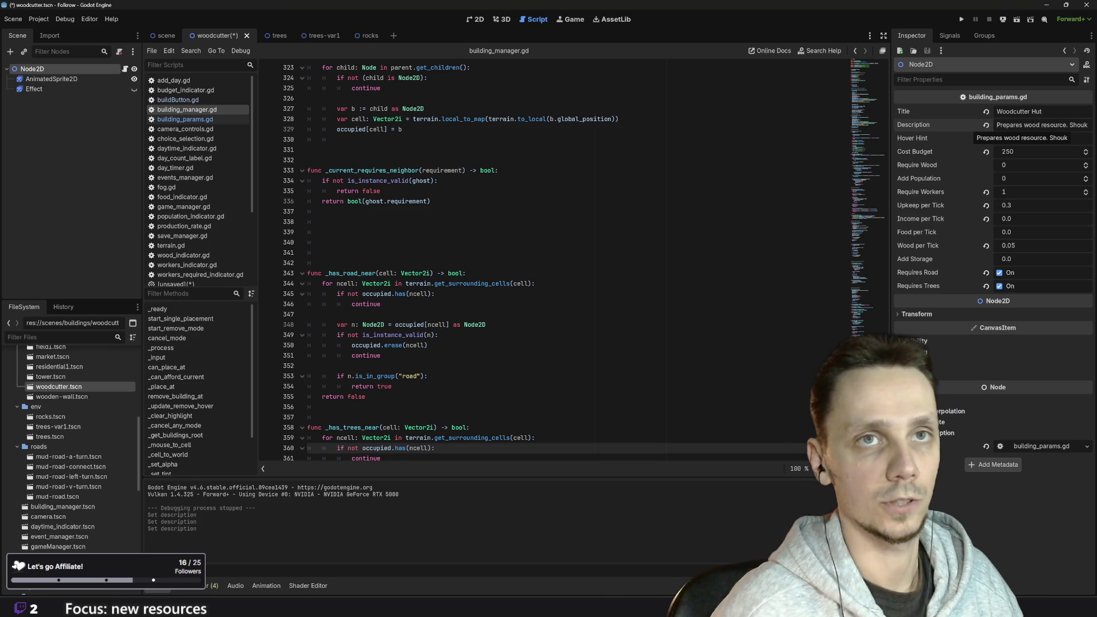
type("ld b")
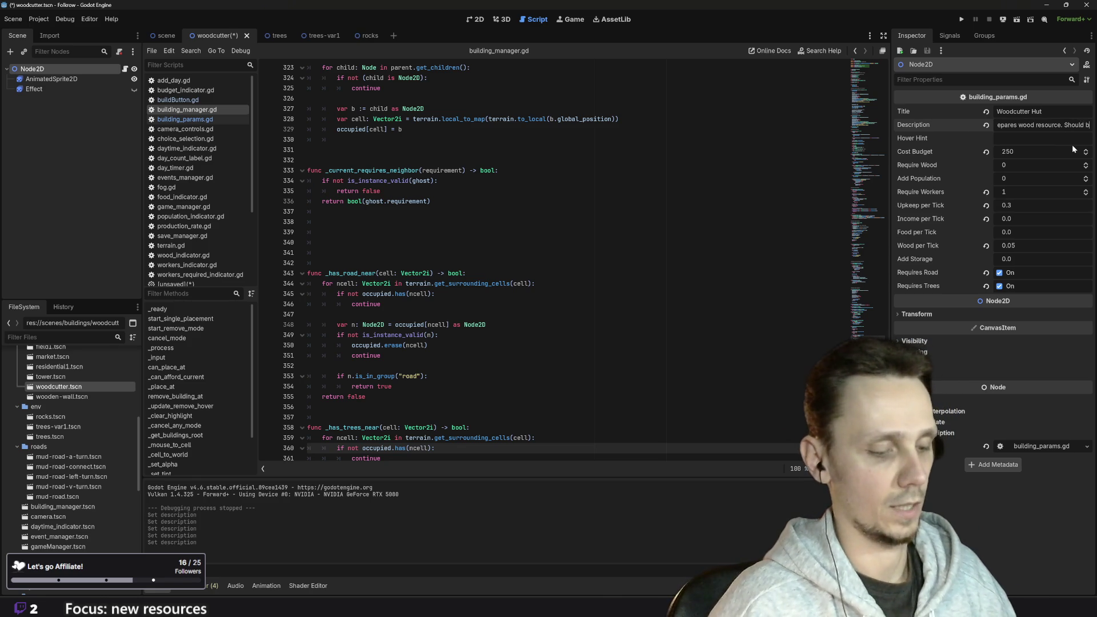
type("e placed")
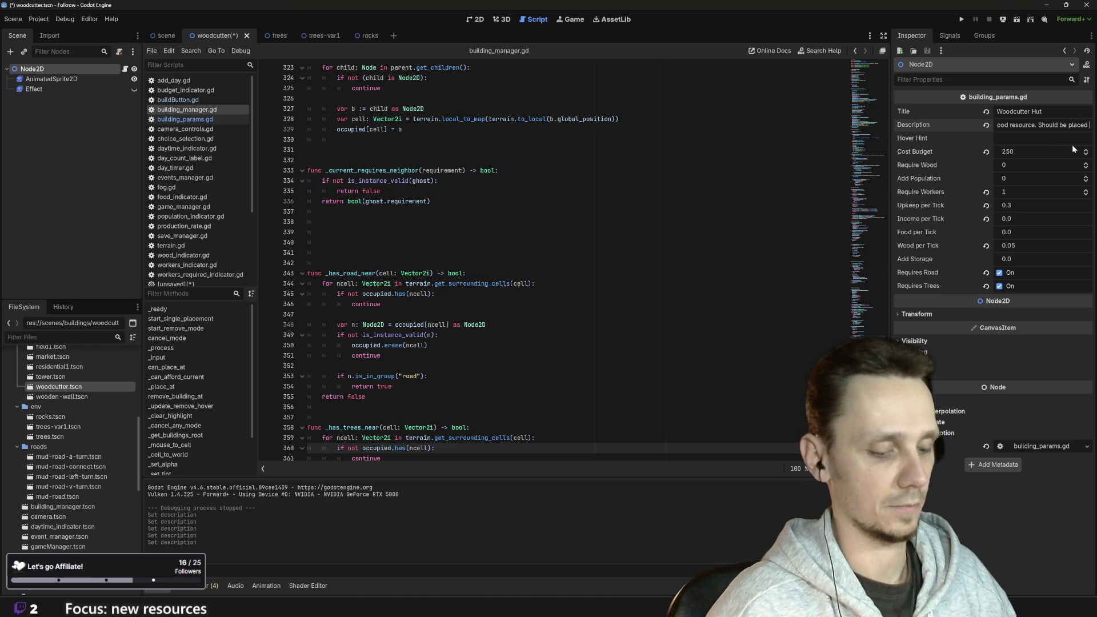
type(" ne")
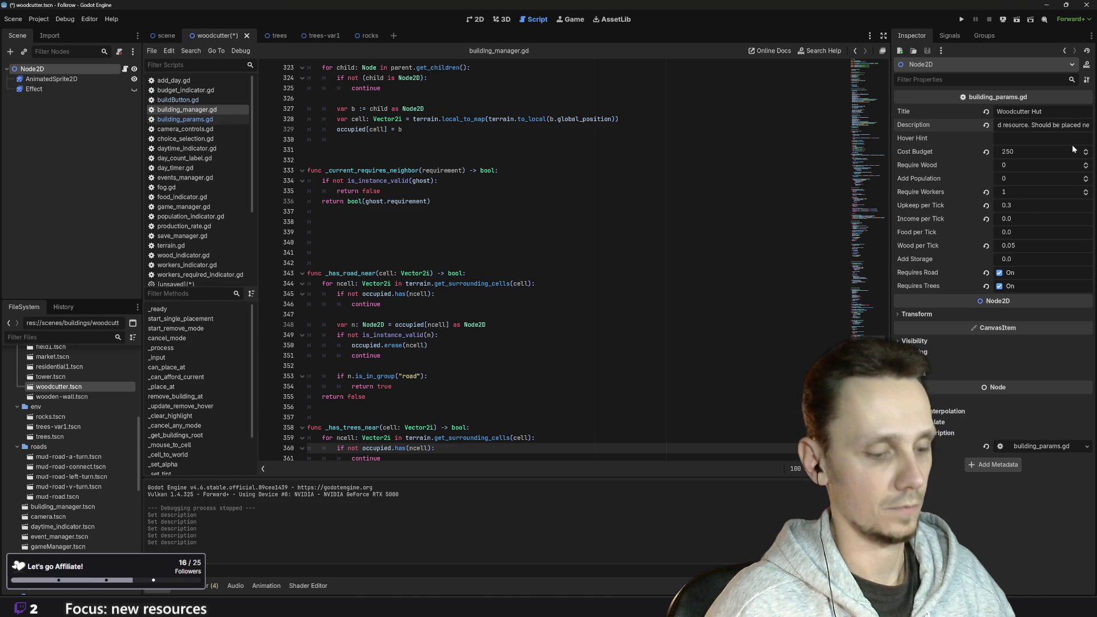
type("ext ")
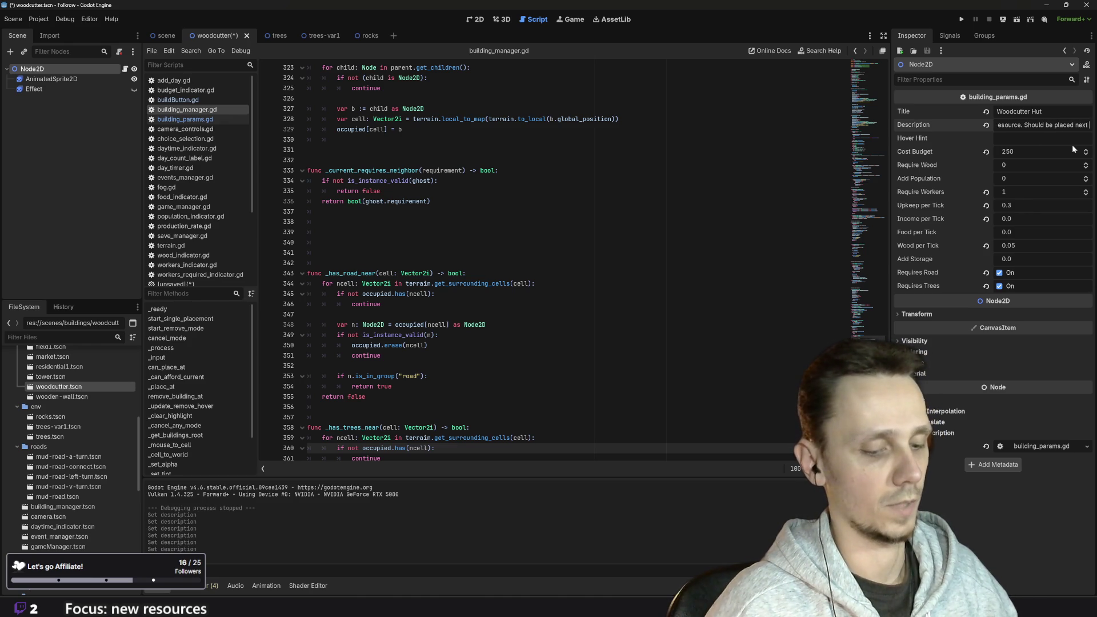
type("to th")
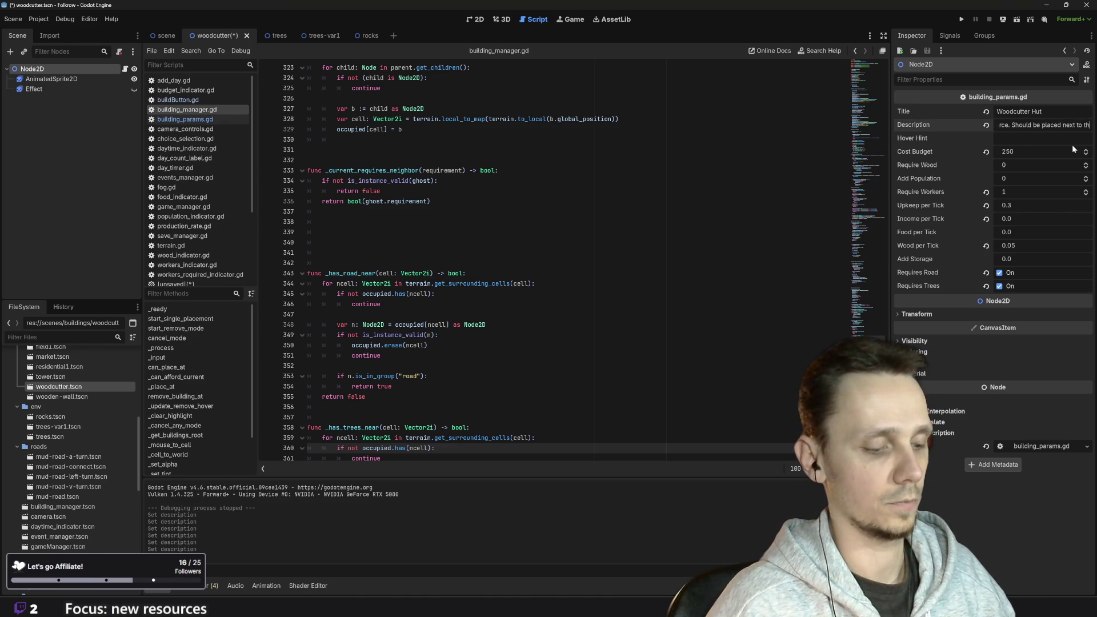
type("e road and")
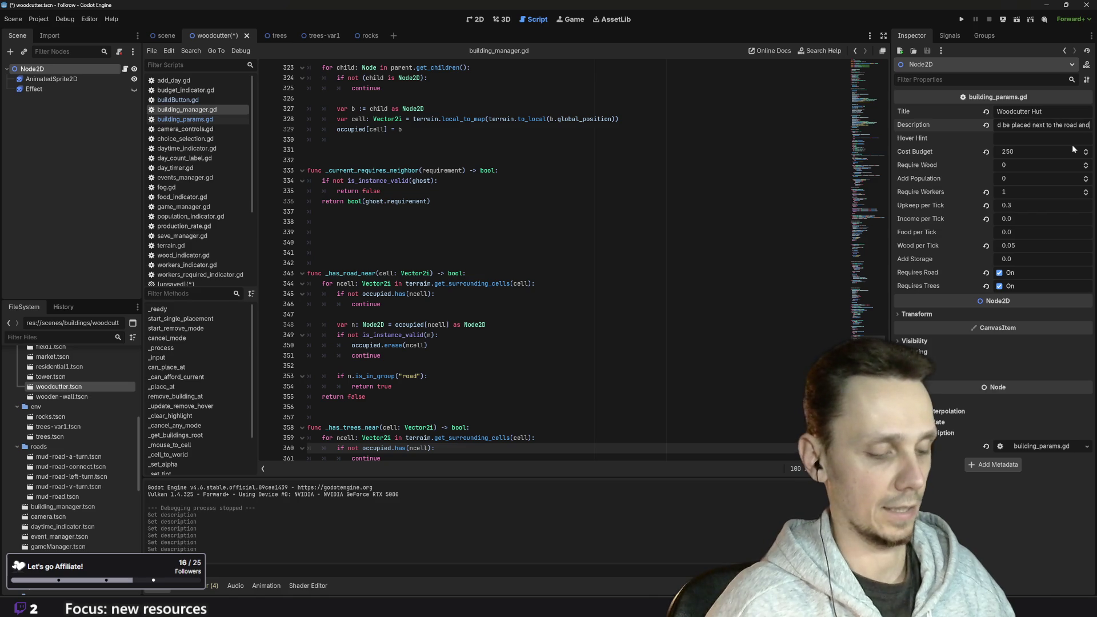
type(" forest")
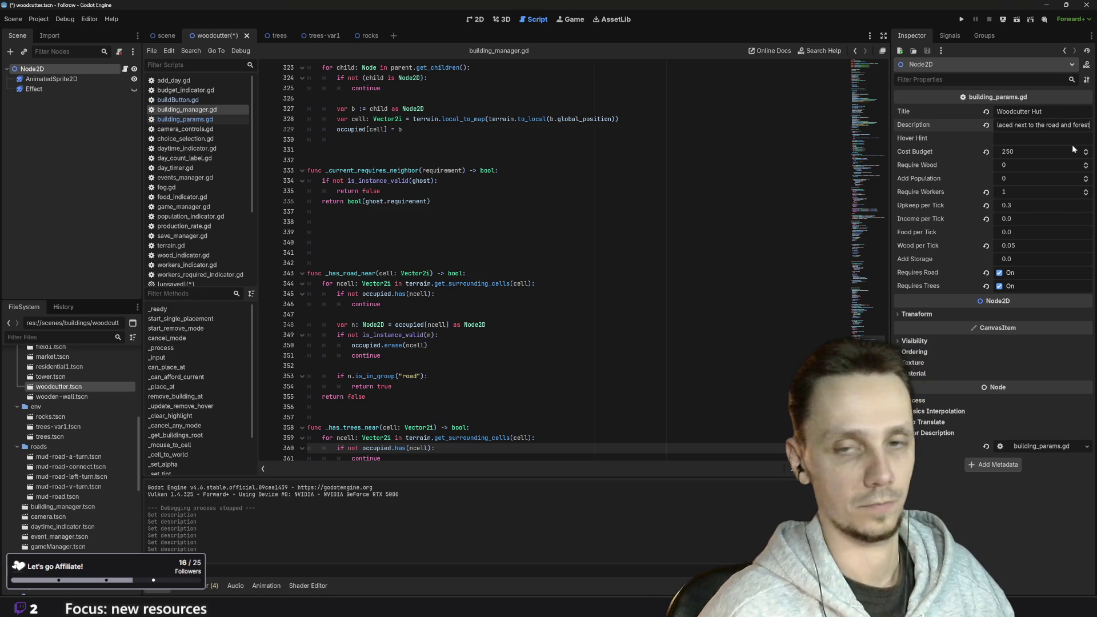
type(".")
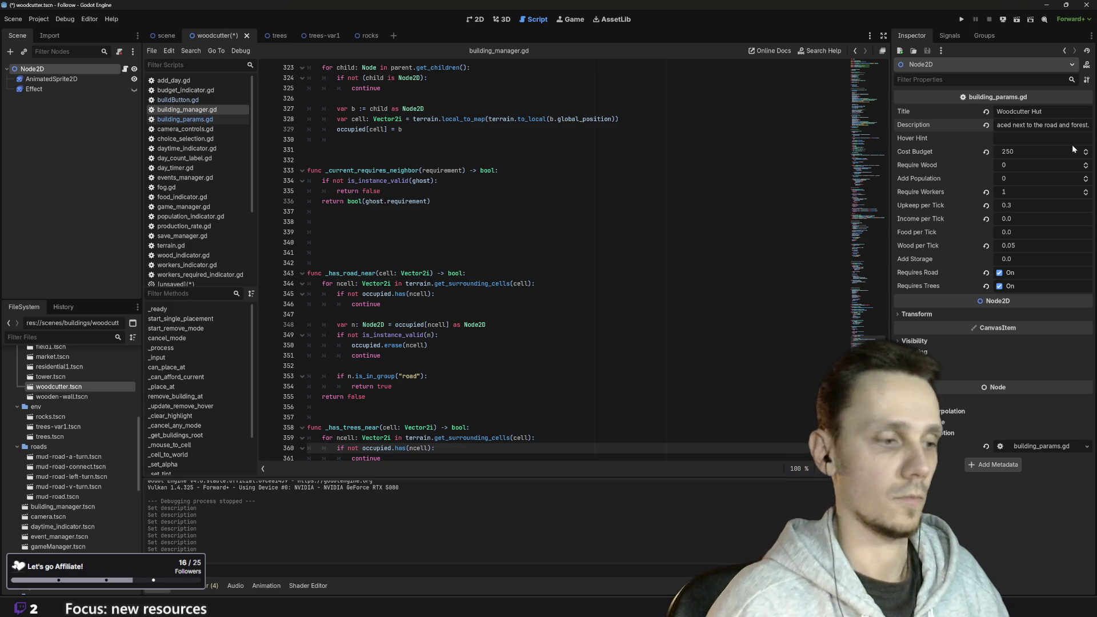
key("ctrl+s")
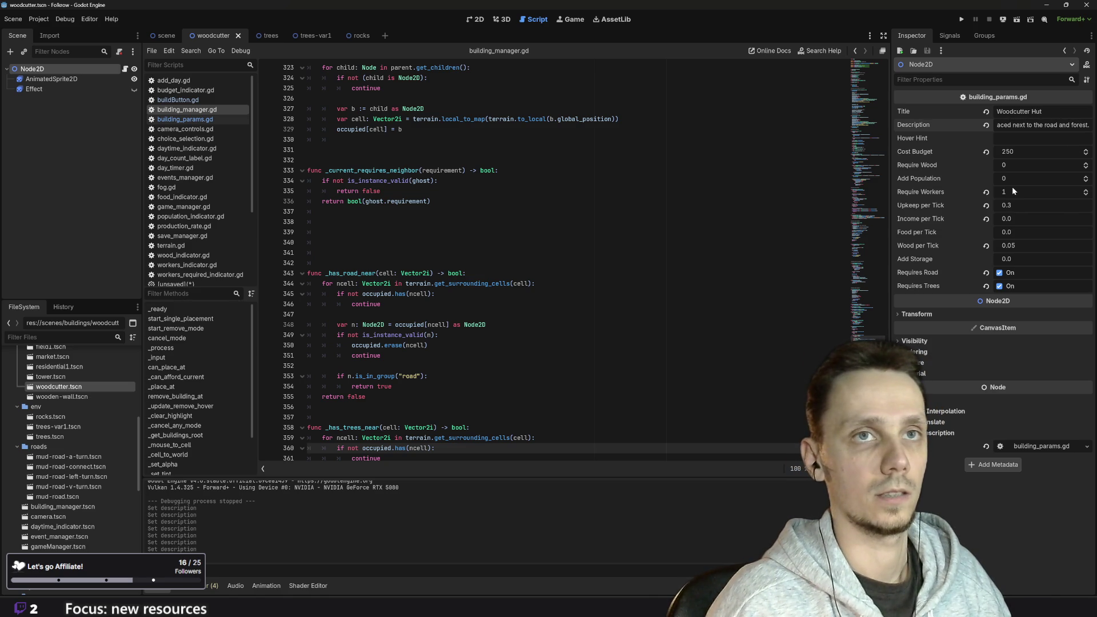
left_click(961, 20)
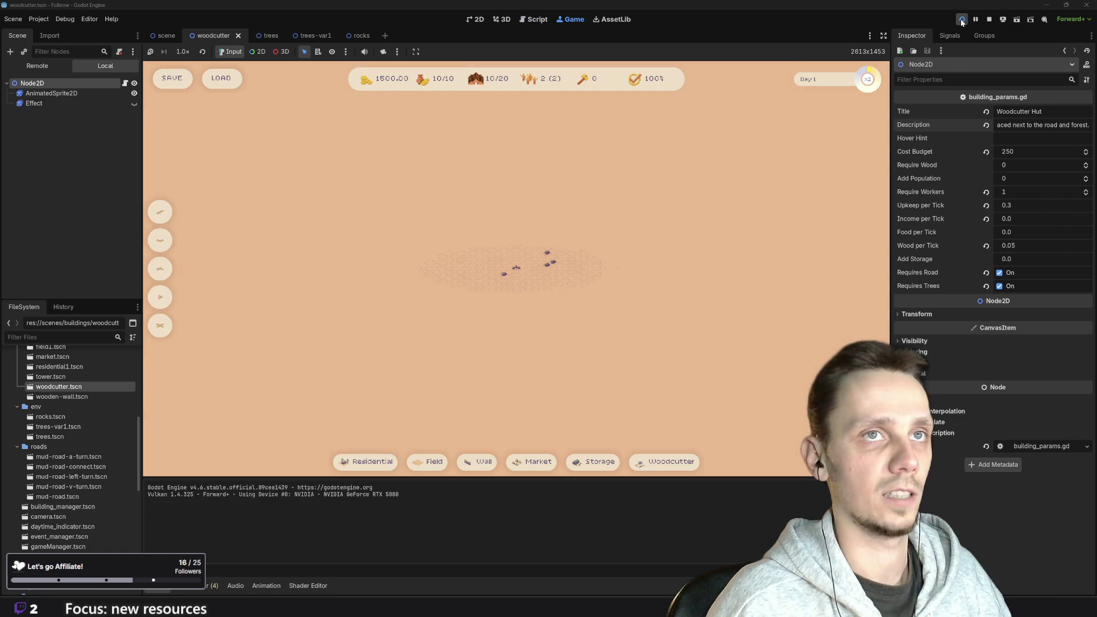
left_click(961, 21)
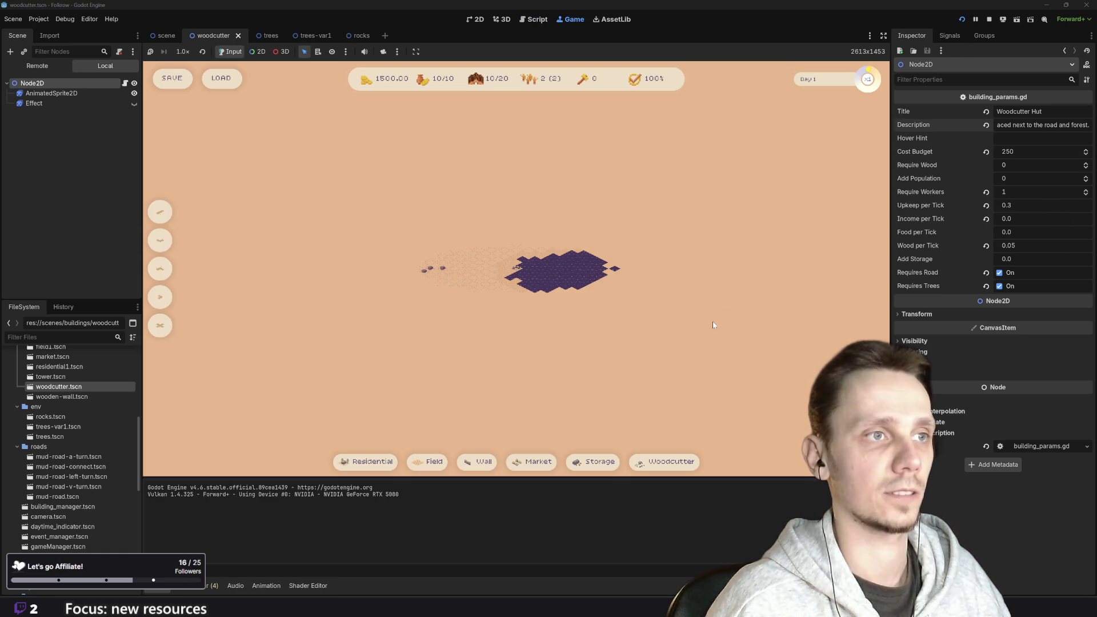
left_click(961, 20)
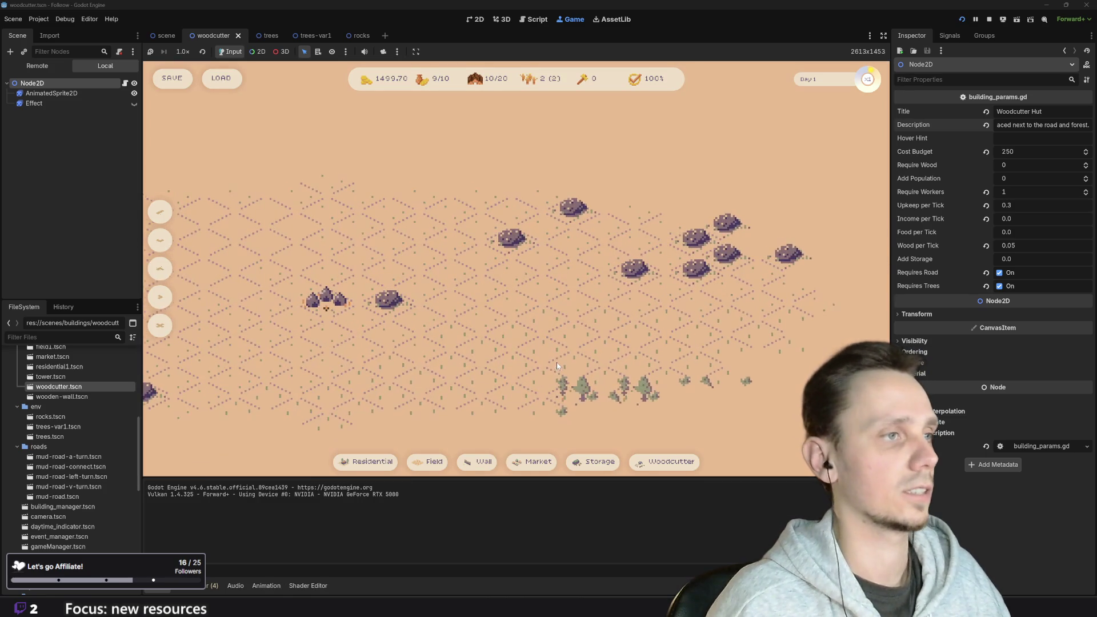
left_click(160, 211)
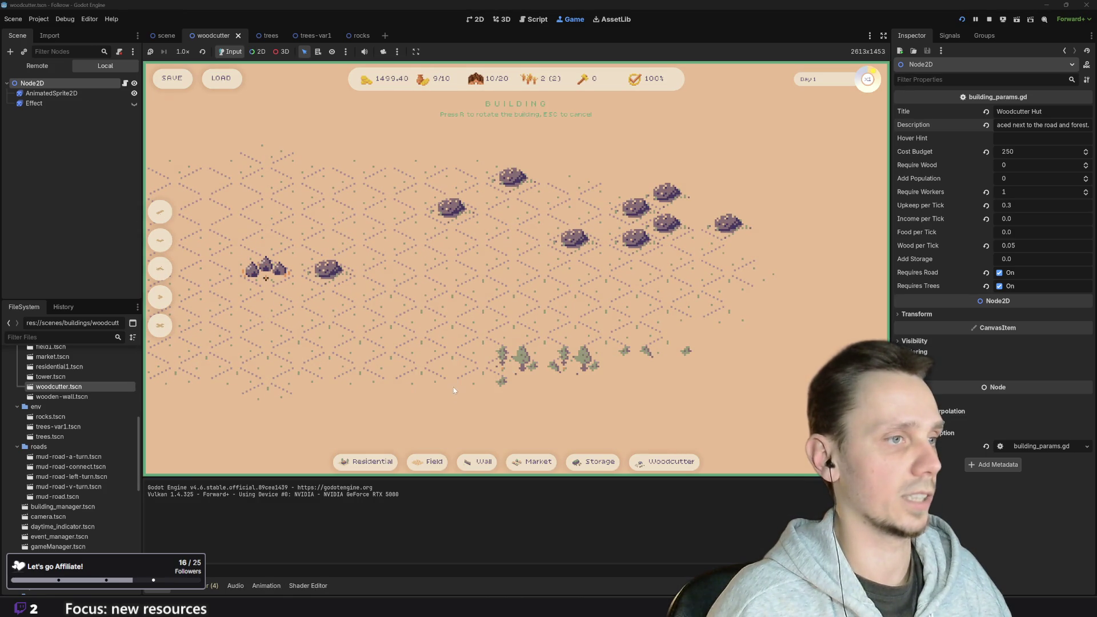
left_click(420, 380)
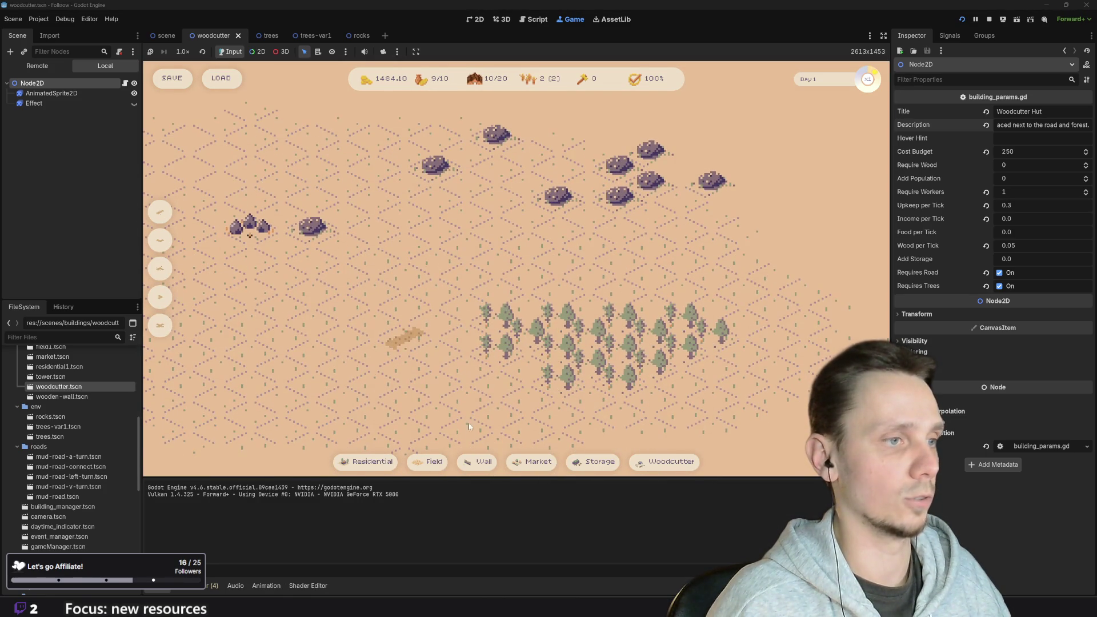
left_click(664, 463)
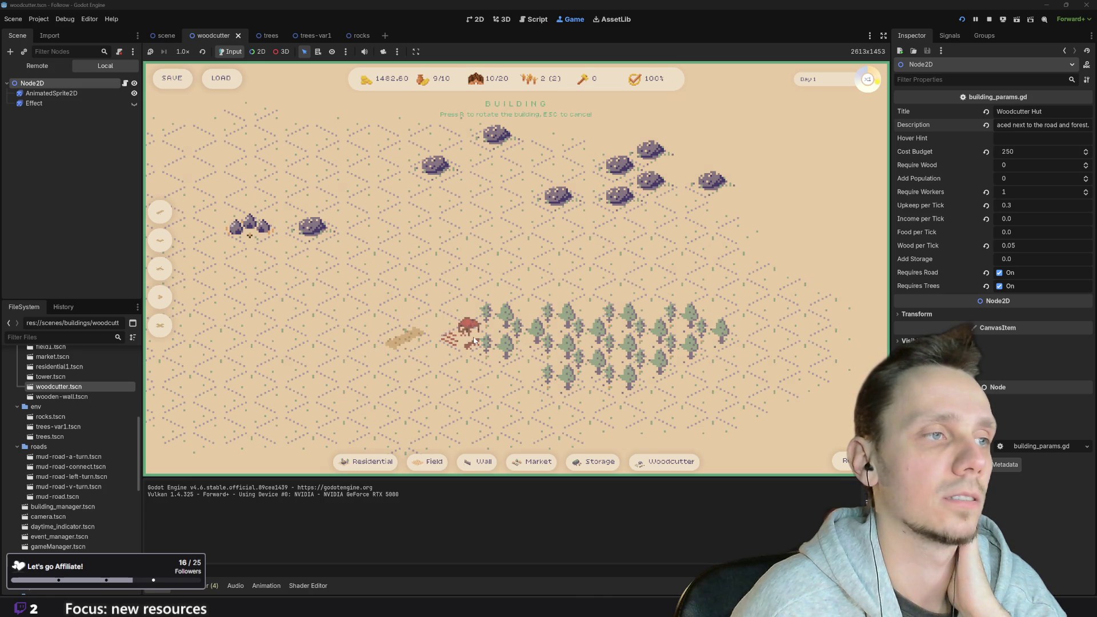
key("Escape")
left_click(160, 268)
left_click(437, 326)
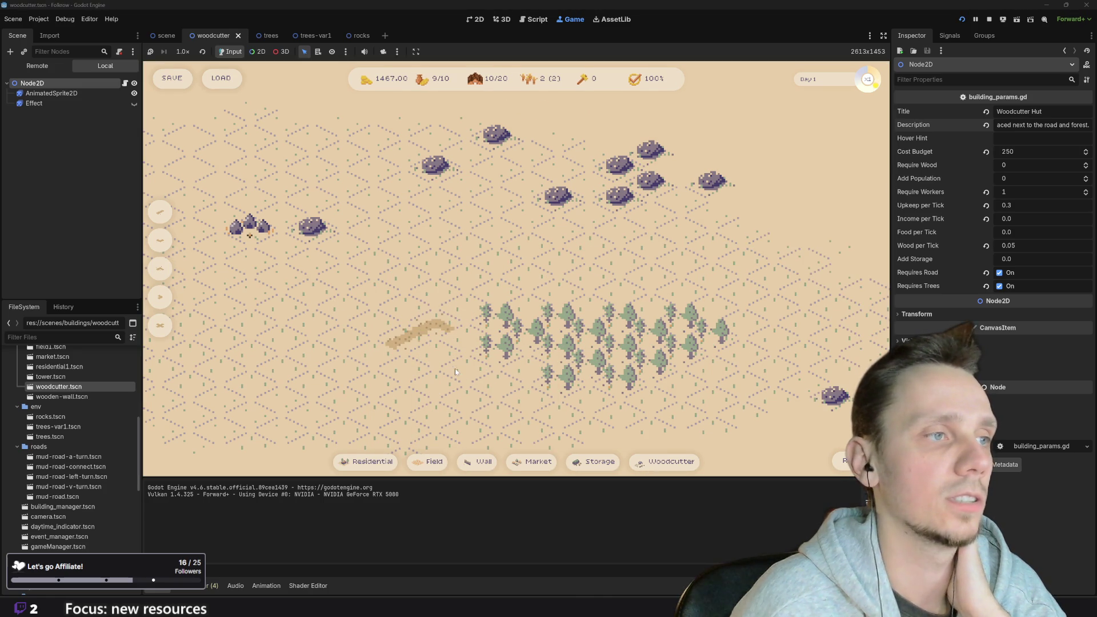
left_click(664, 461)
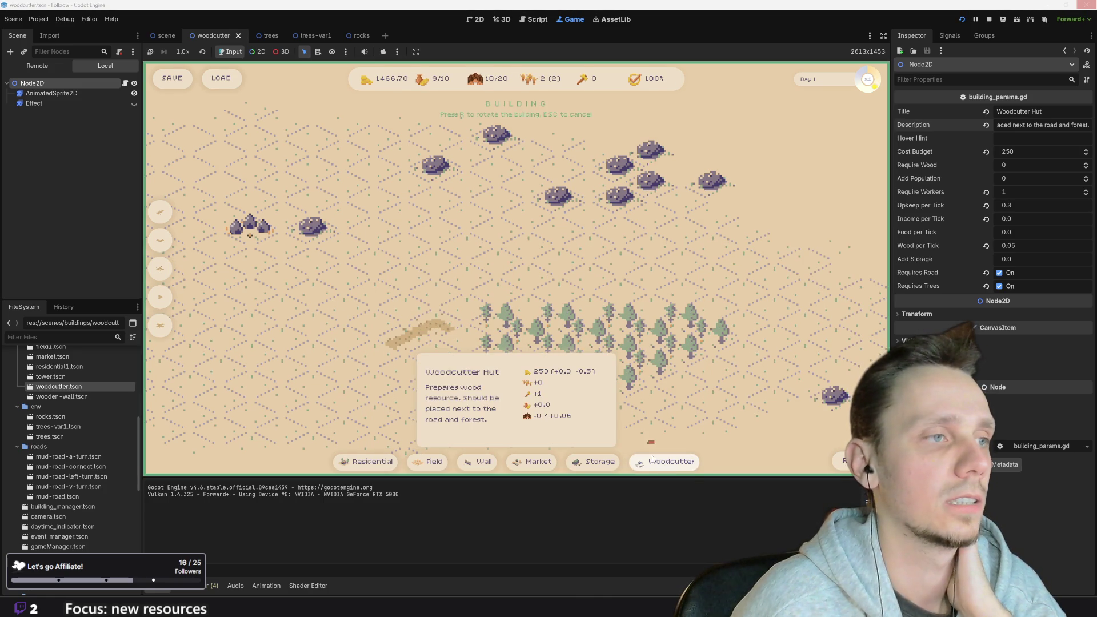
left_click(471, 345)
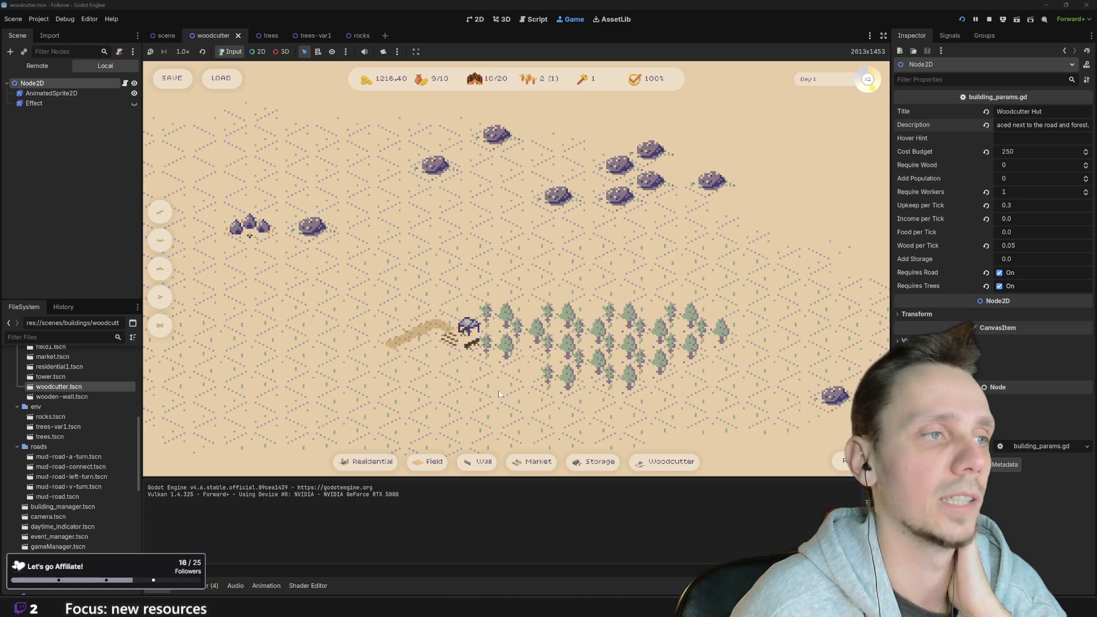
scroll(677, 380, "down", 3)
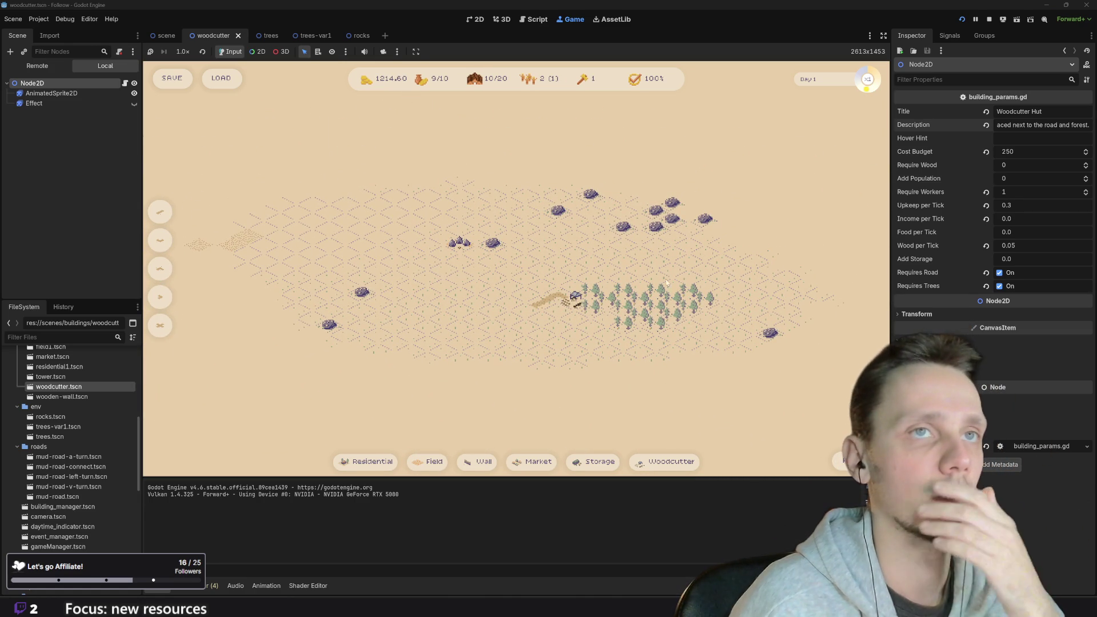
scroll(665, 388, "up", 2)
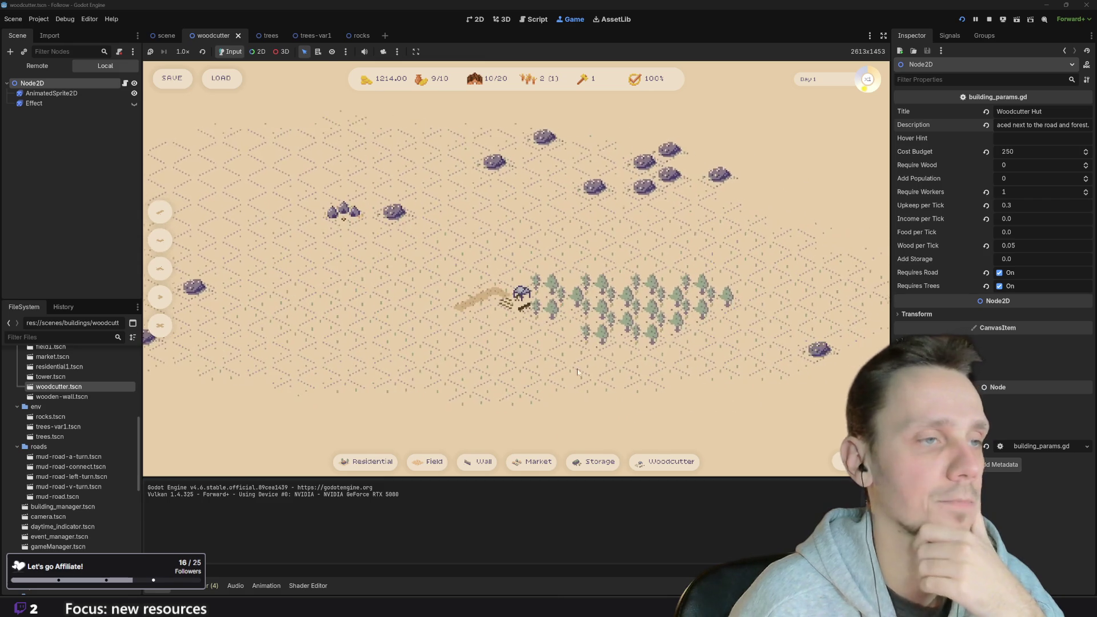
left_click(366, 461)
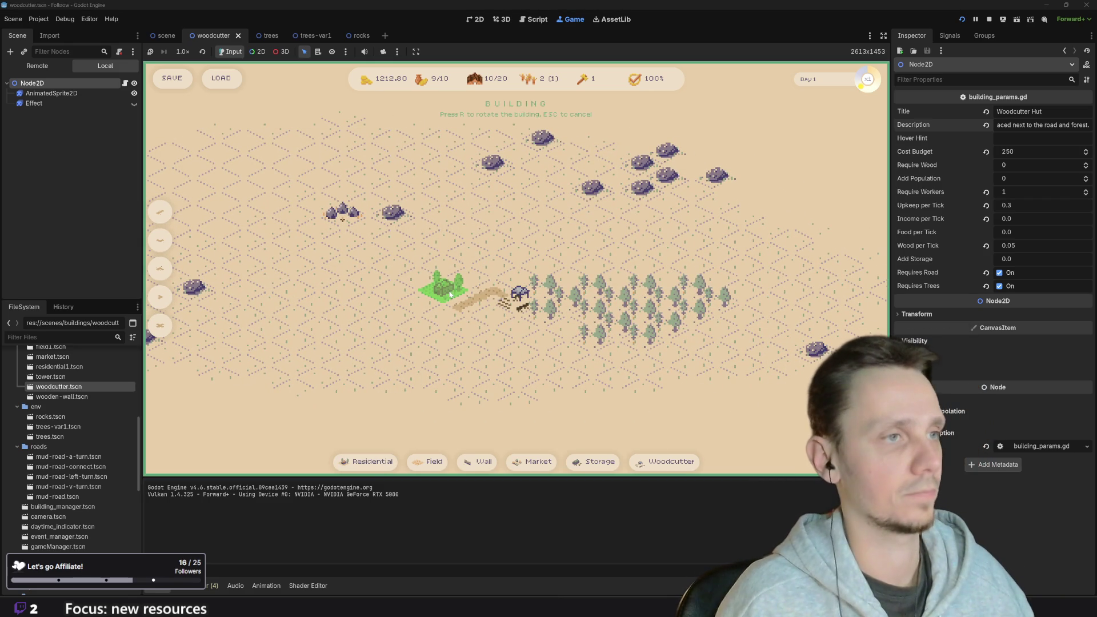
left_click(434, 288)
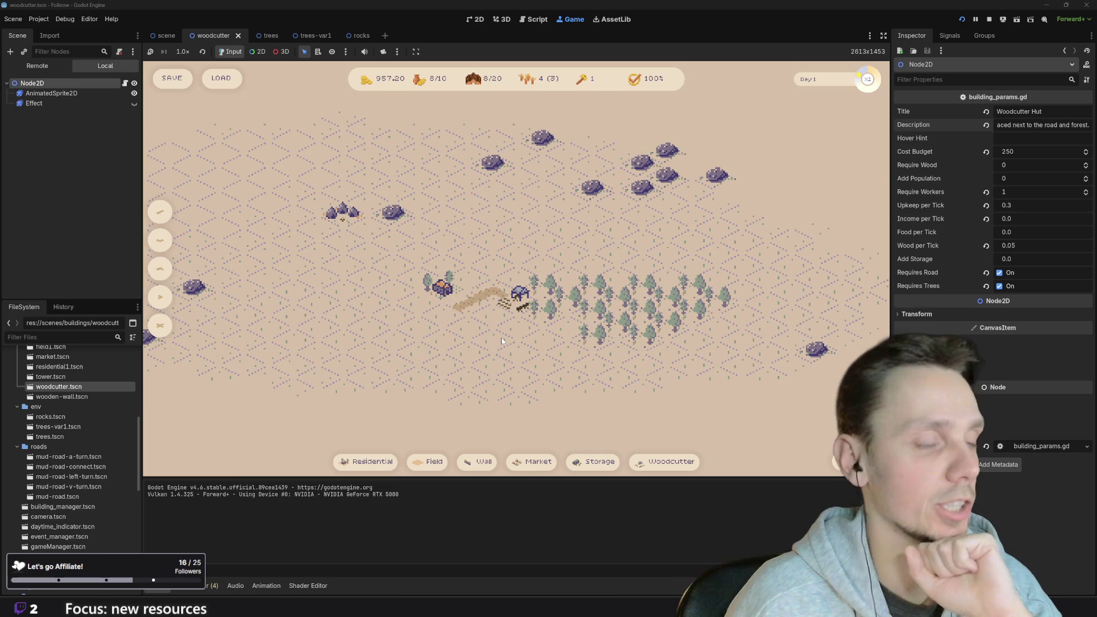
scroll(502, 339, "up", 3)
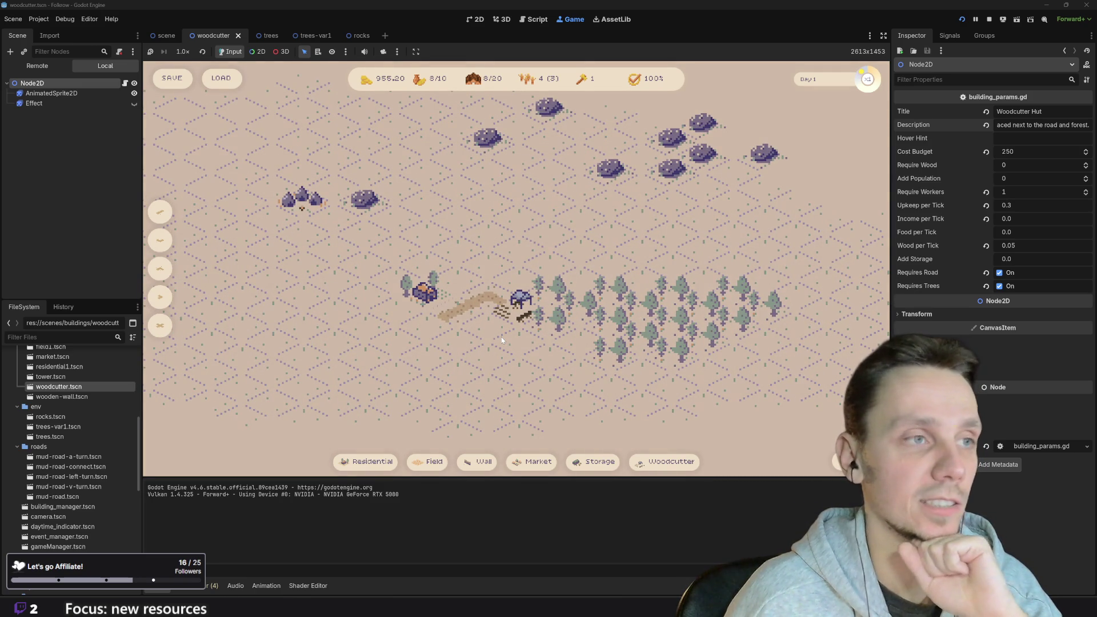
scroll(497, 343, "down", 4)
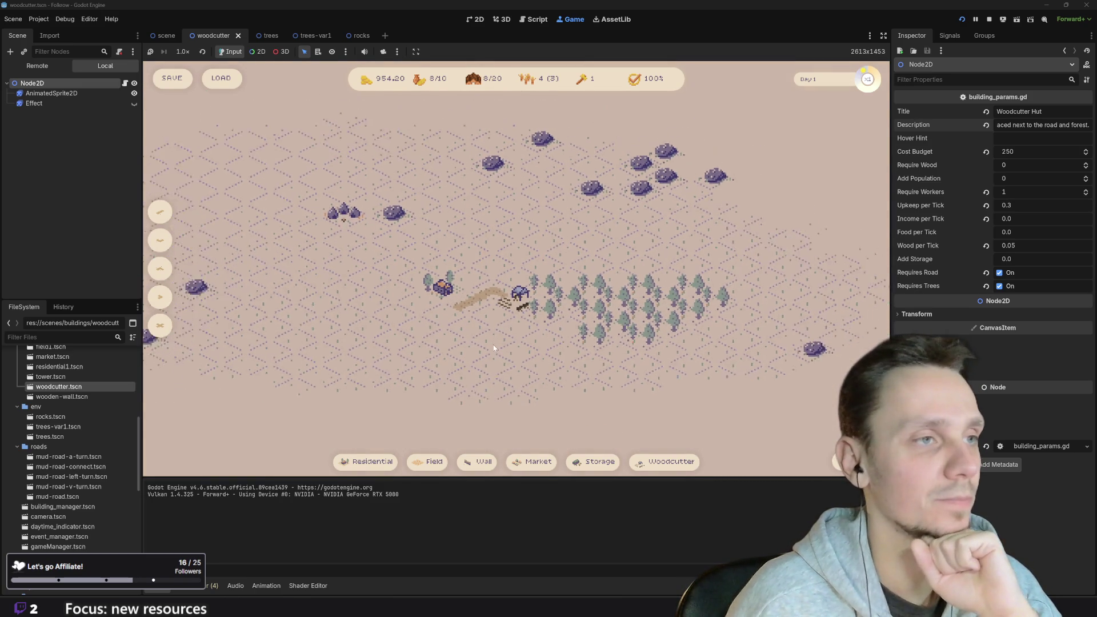
scroll(492, 344, "up", 3)
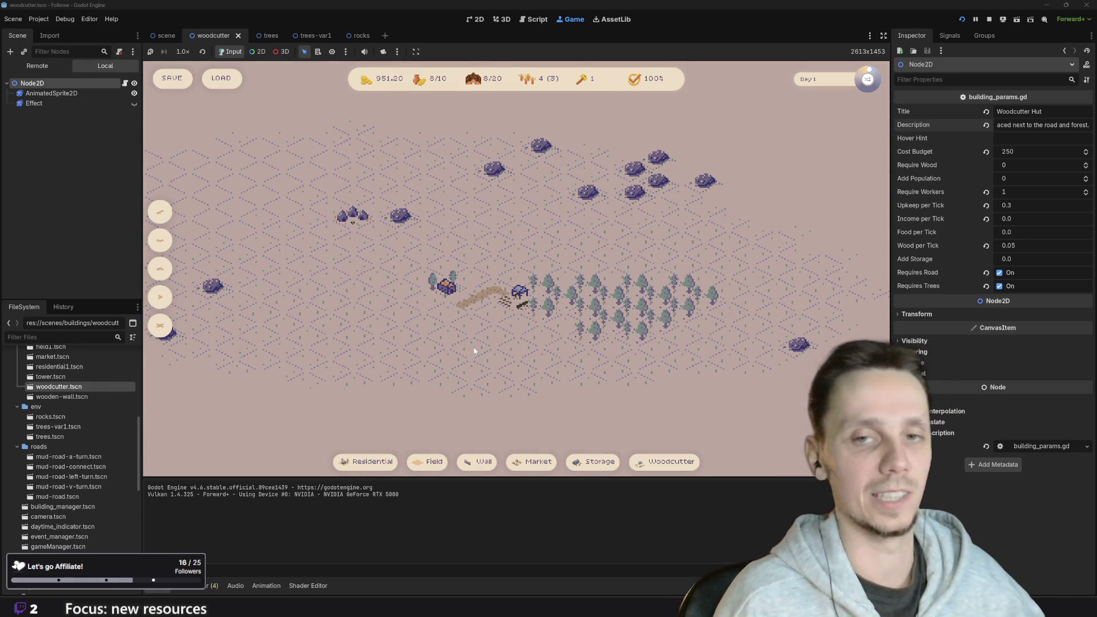
scroll(481, 356, "up", 2)
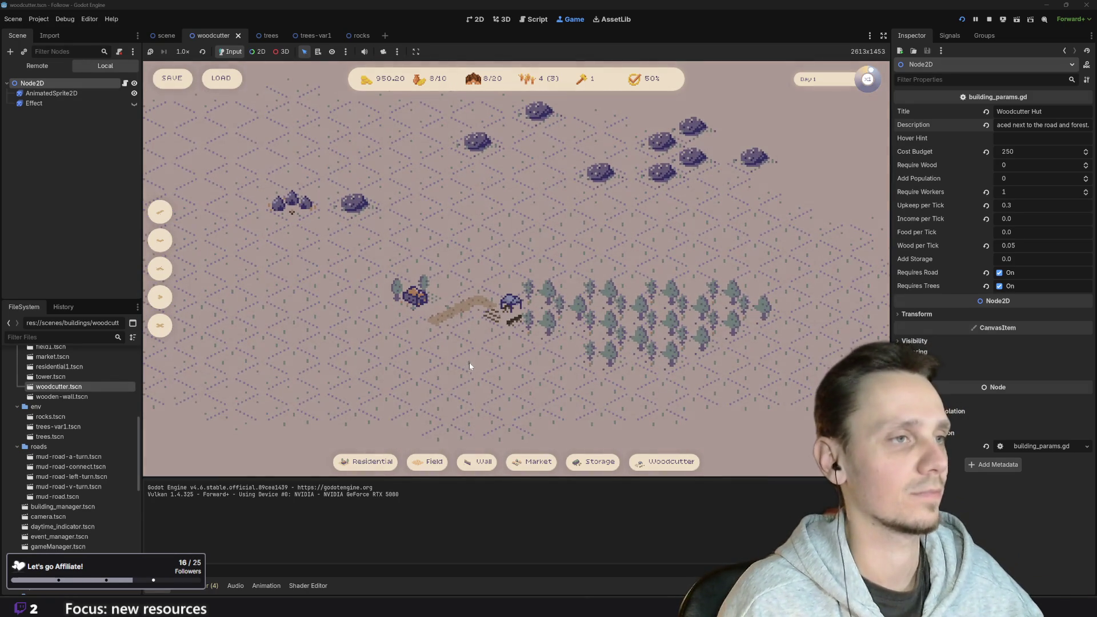
left_click_drag(467, 370, 534, 396)
mouse_move(617, 387)
left_mouse_down()
mouse_move(571, 384)
mouse_move(509, 358)
left_mouse_up()
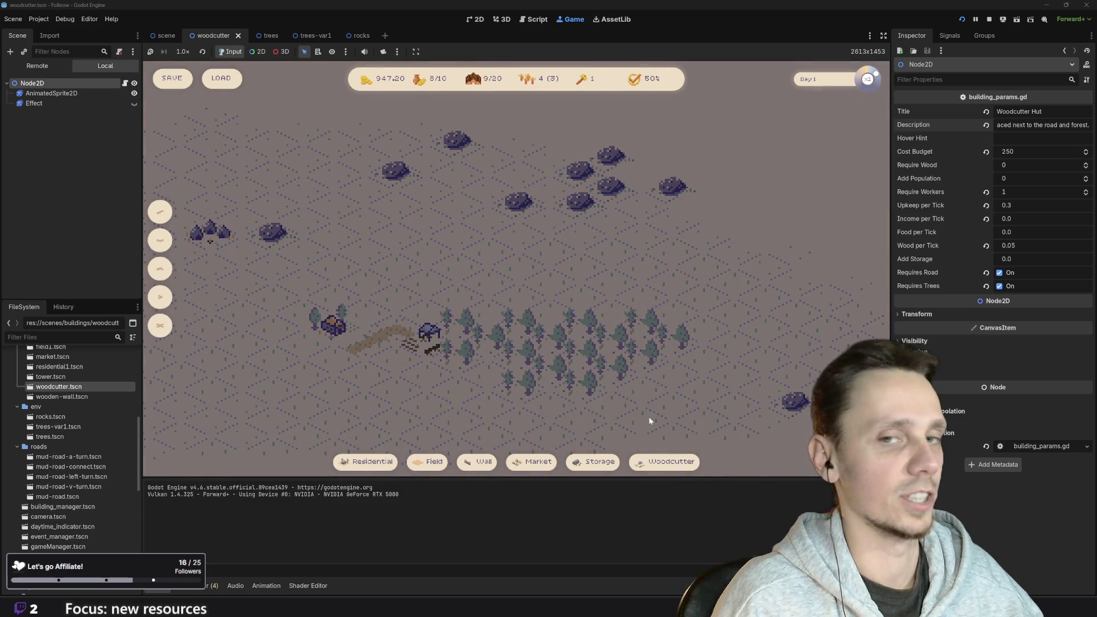
left_click(670, 459)
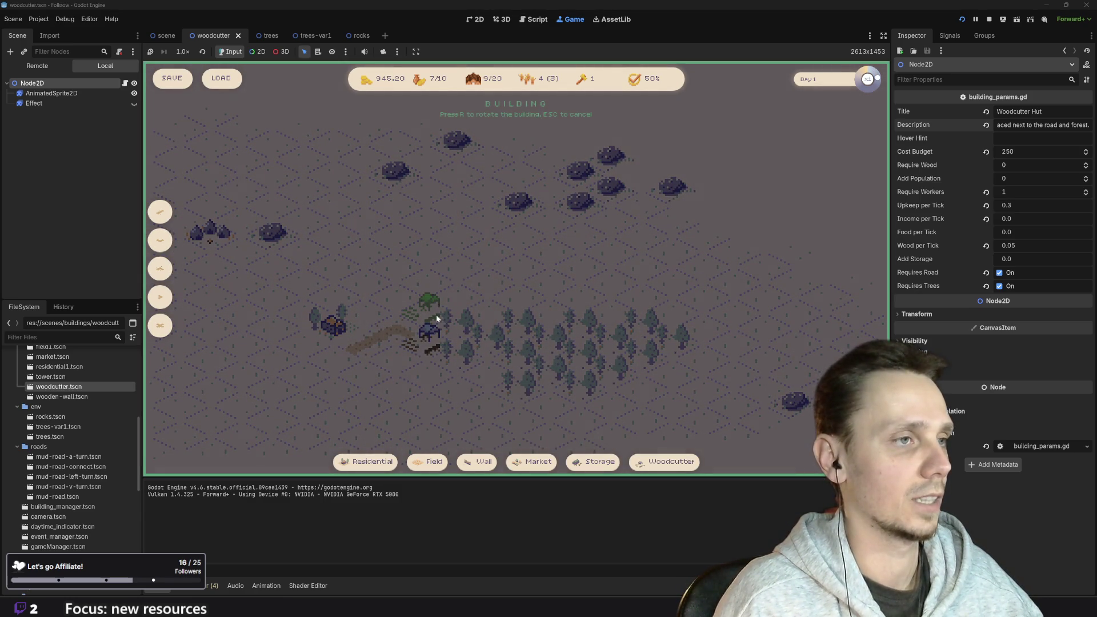
Place another Woodcutter Hut right beside the first, then pan and zoom to inspect both
left_click(435, 314)
scroll(578, 378, "down", 5)
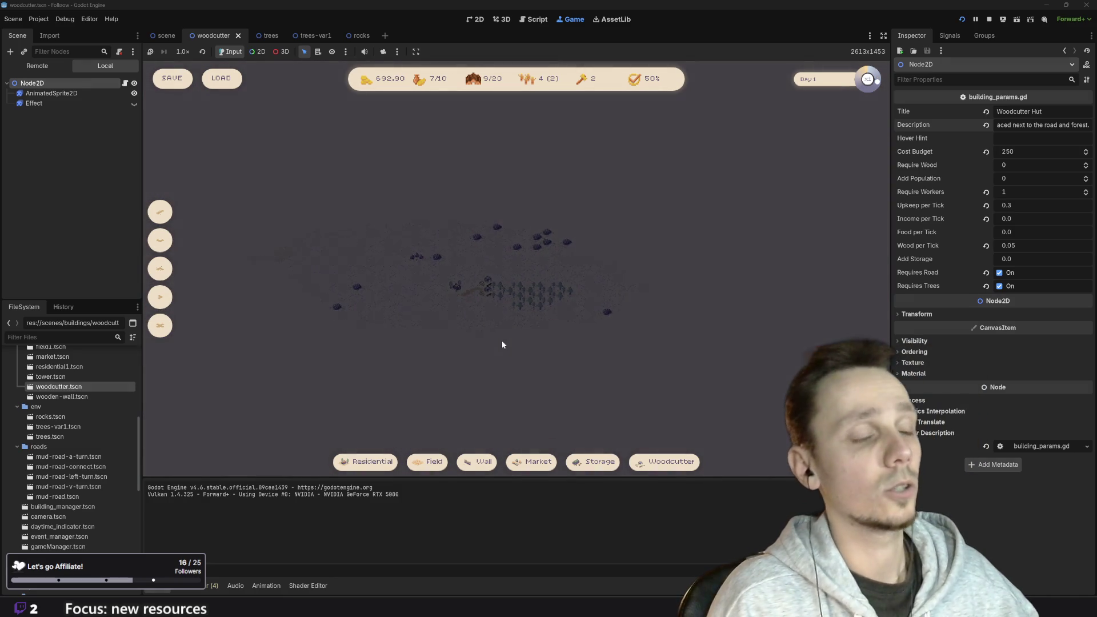
scroll(501, 340, "up", 6)
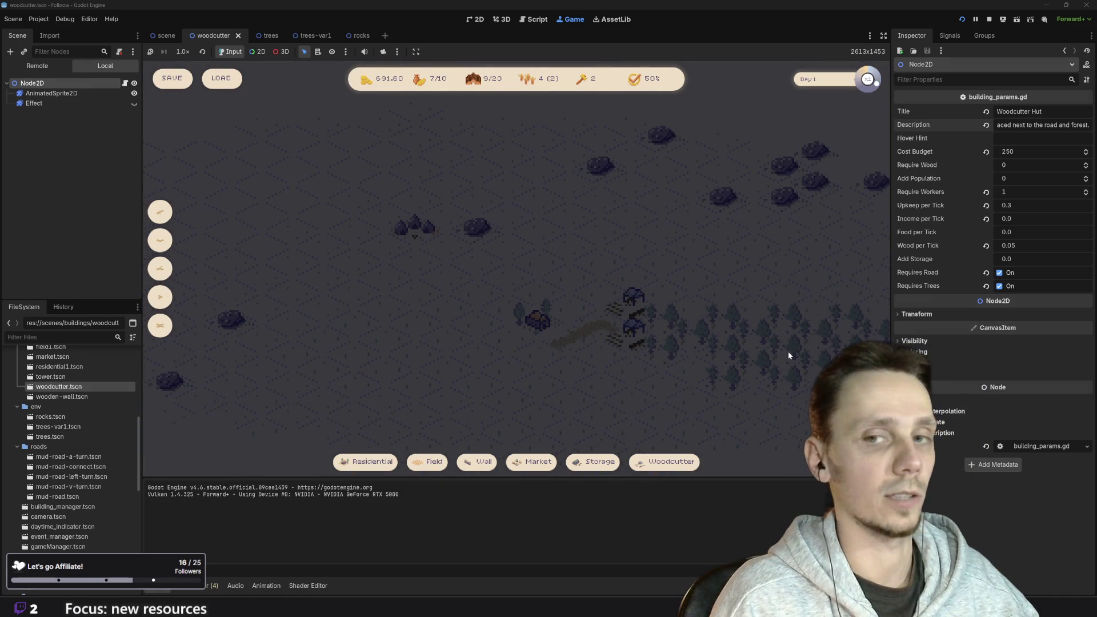
left_click_drag(787, 352, 759, 353)
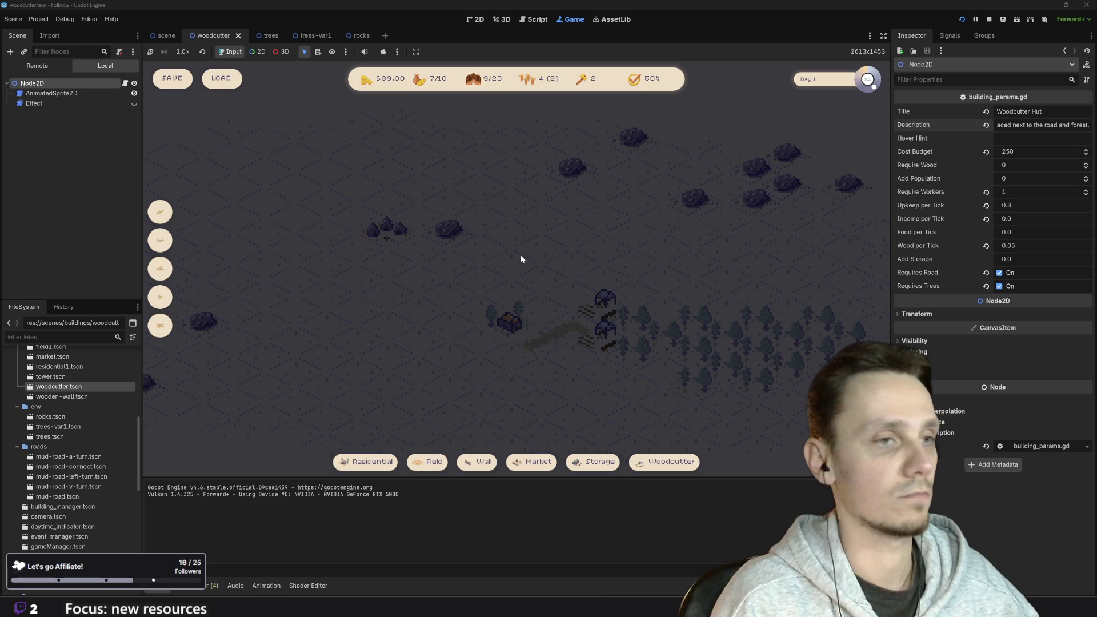
key("d")
key("d")
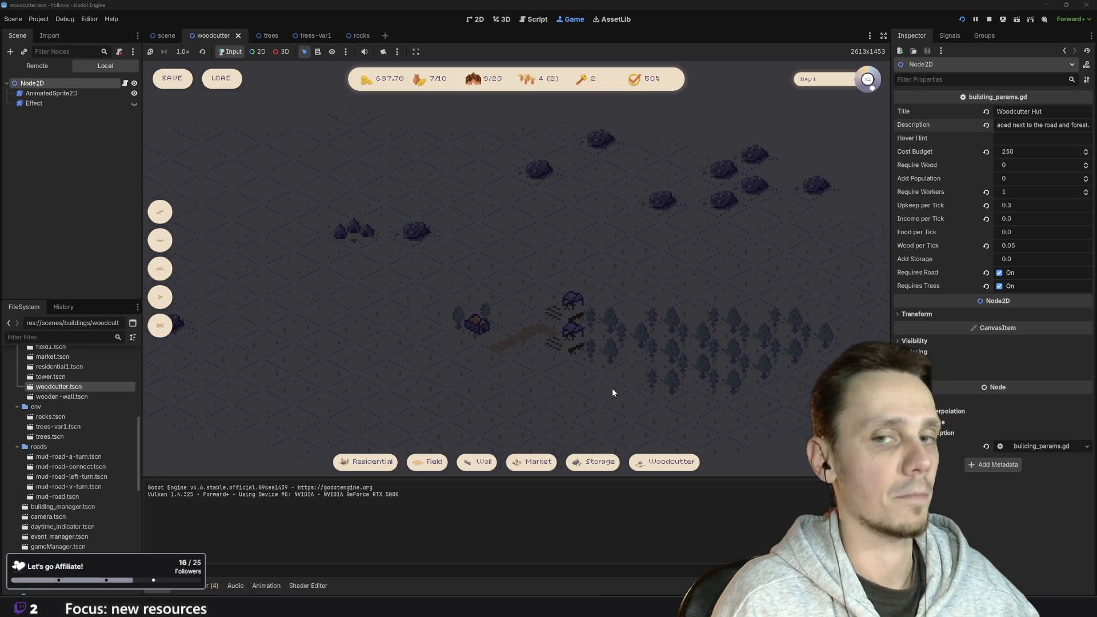
key("d")
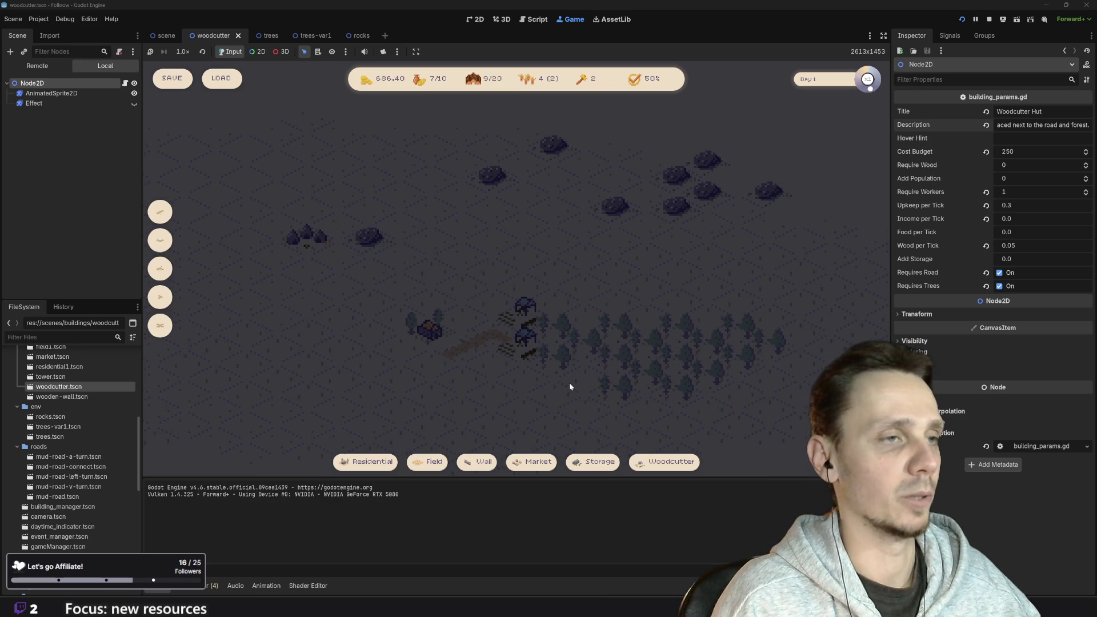
scroll(569, 382, "down", 3)
scroll(555, 375, "up", 3)
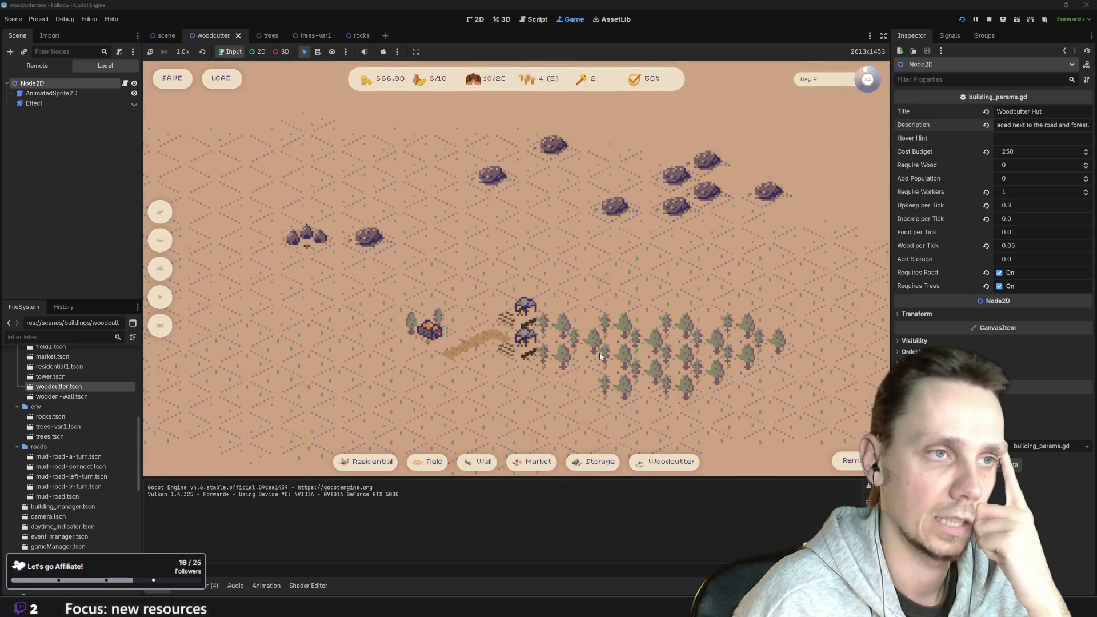
scroll(598, 351, "down", 3)
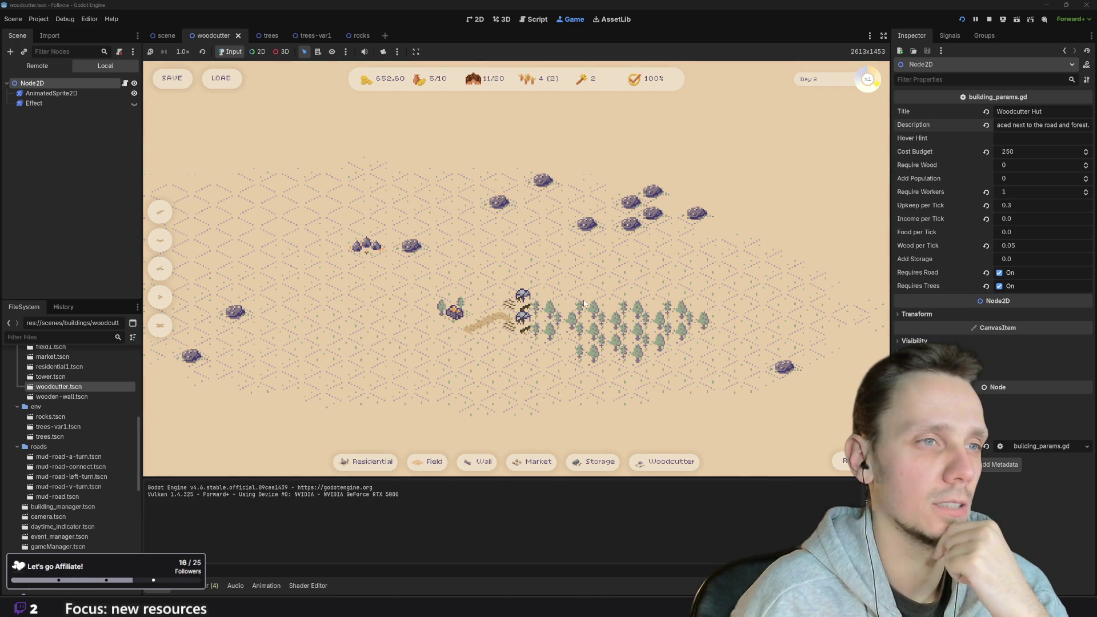
Place two Mud Road tiles on open ground away from the huts
scroll(594, 287, "down", 4)
scroll(534, 276, "up", 2)
scroll(534, 276, "up", 3)
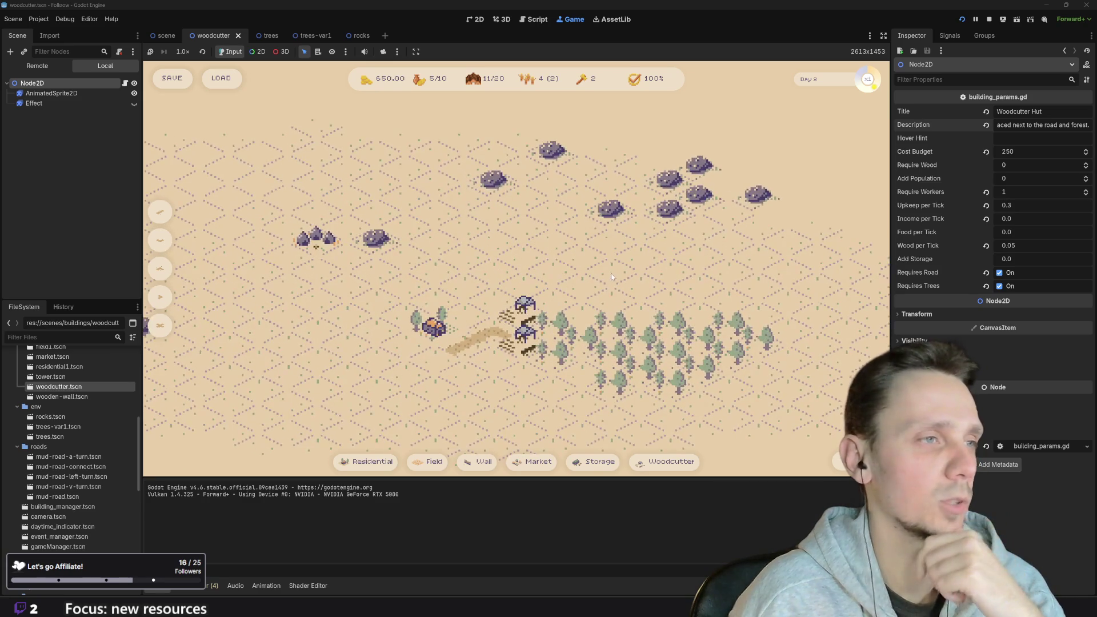
scroll(670, 275, "down", 3)
scroll(670, 271, "up", 1)
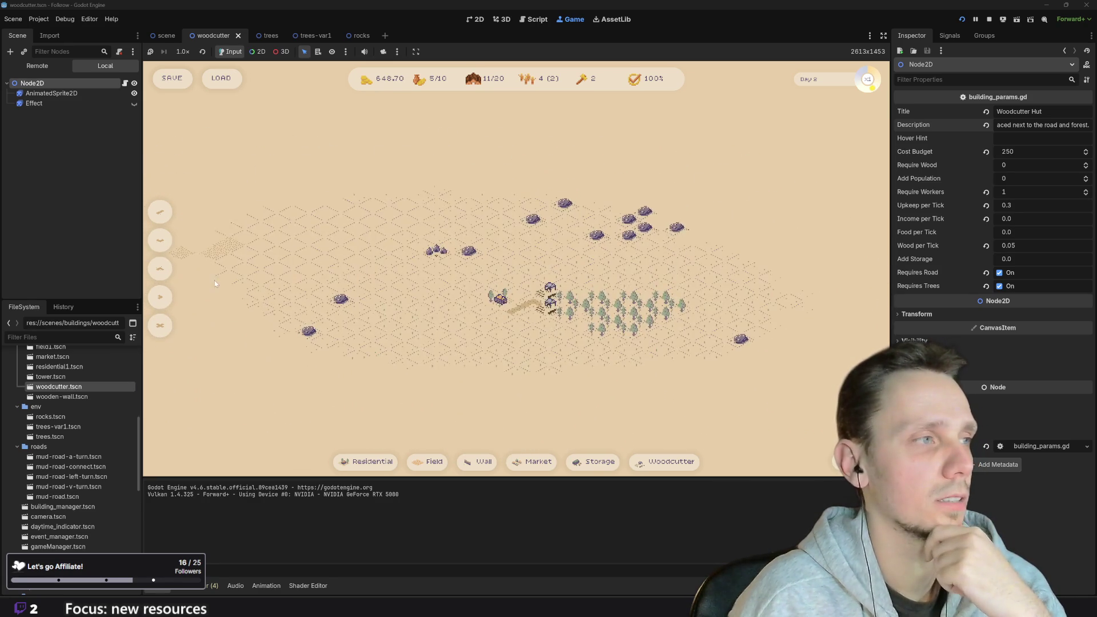
left_click(159, 328)
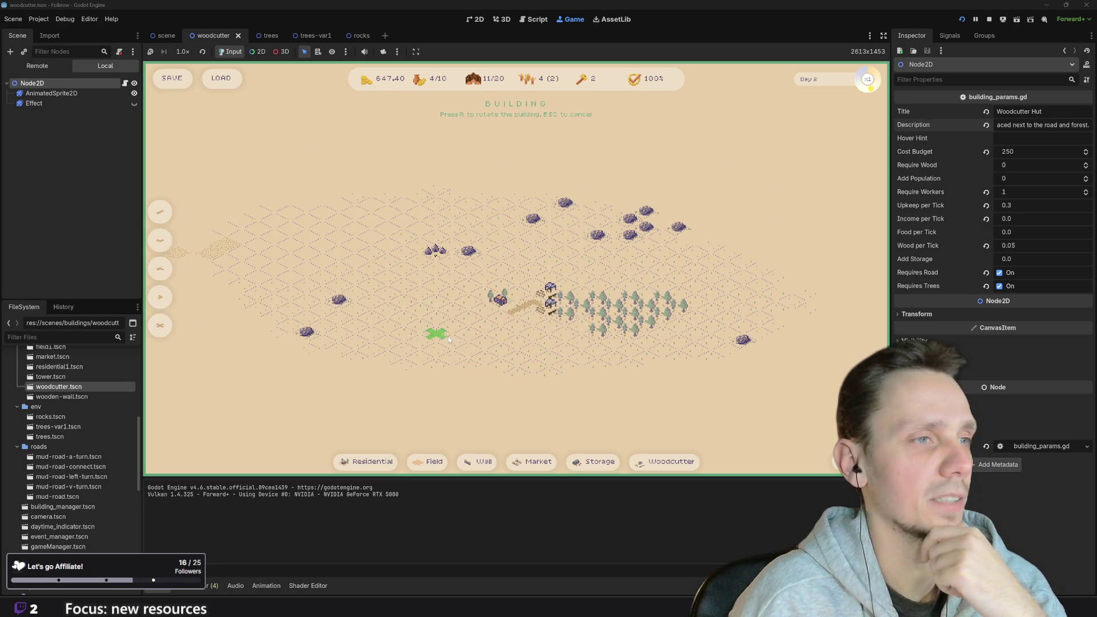
left_click(468, 365)
scroll(490, 371, "down", 2)
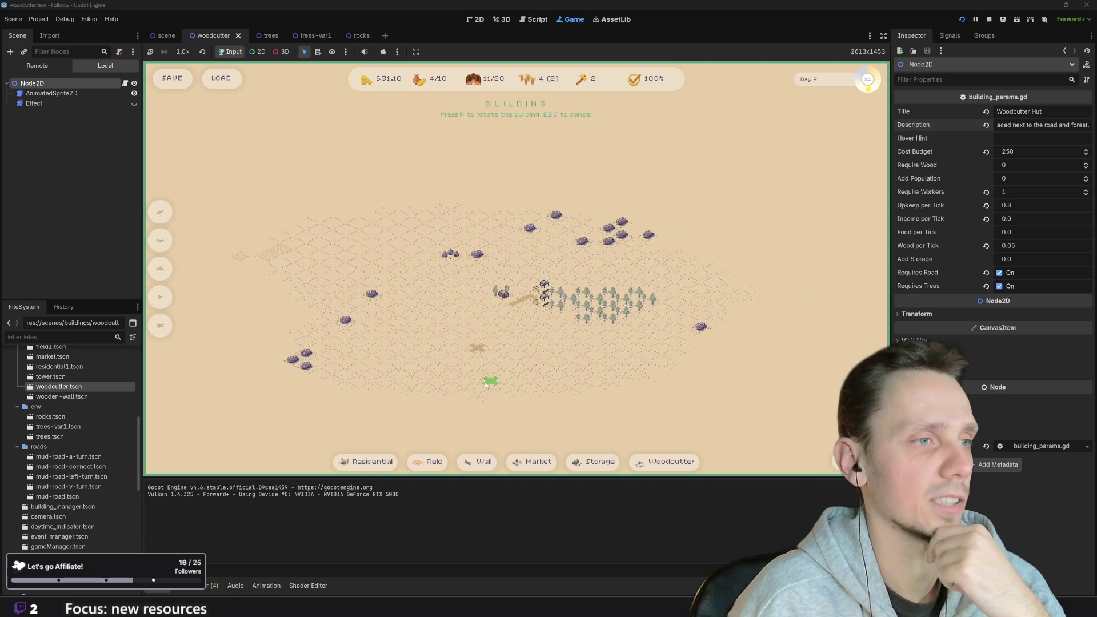
left_click(502, 312)
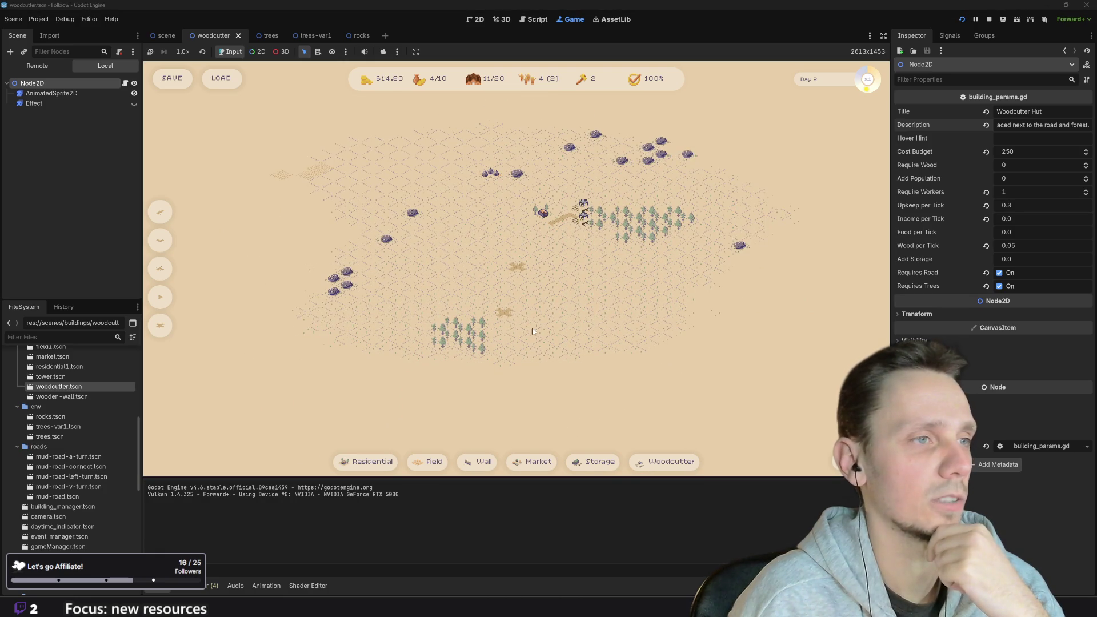
Save the game with the HUD's SAVE button
scroll(504, 345, "up", 3)
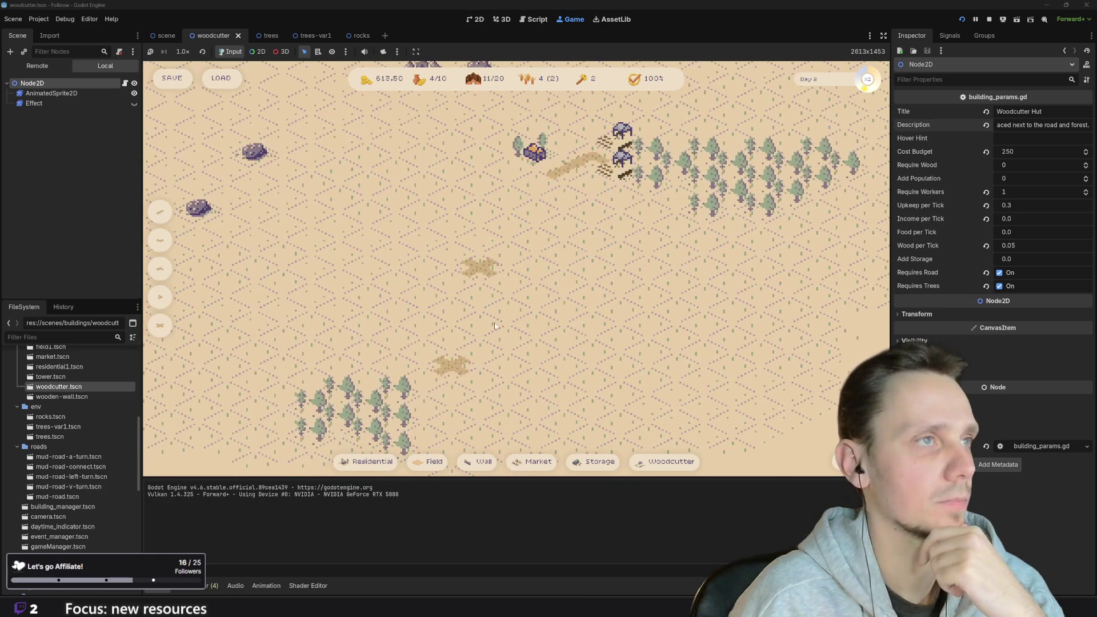
scroll(546, 294, "down", 3)
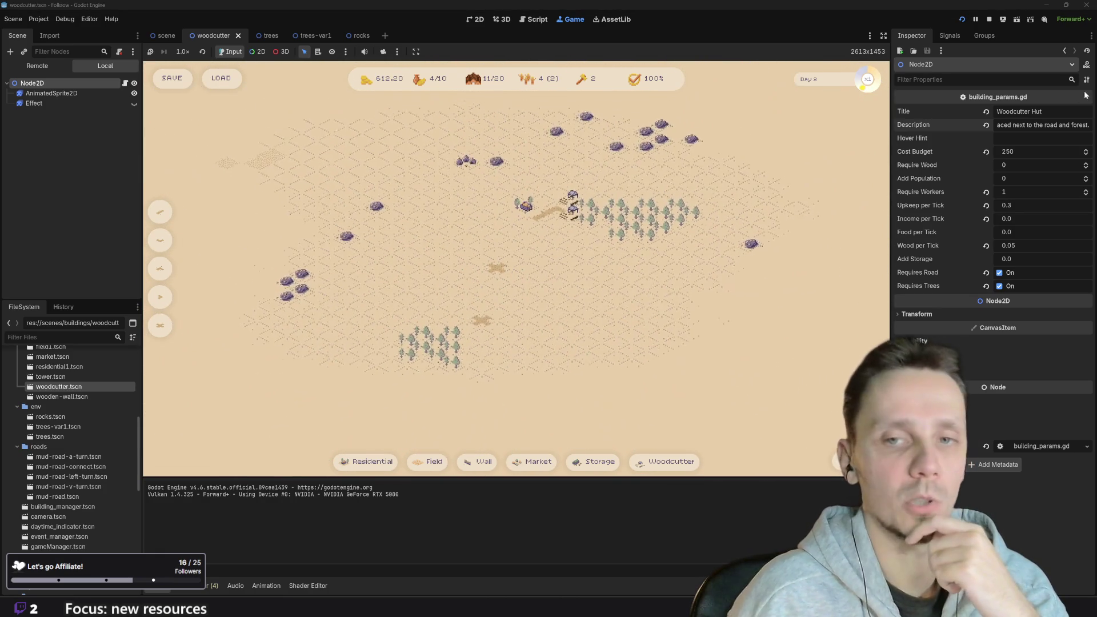
scroll(665, 251, "up", 3)
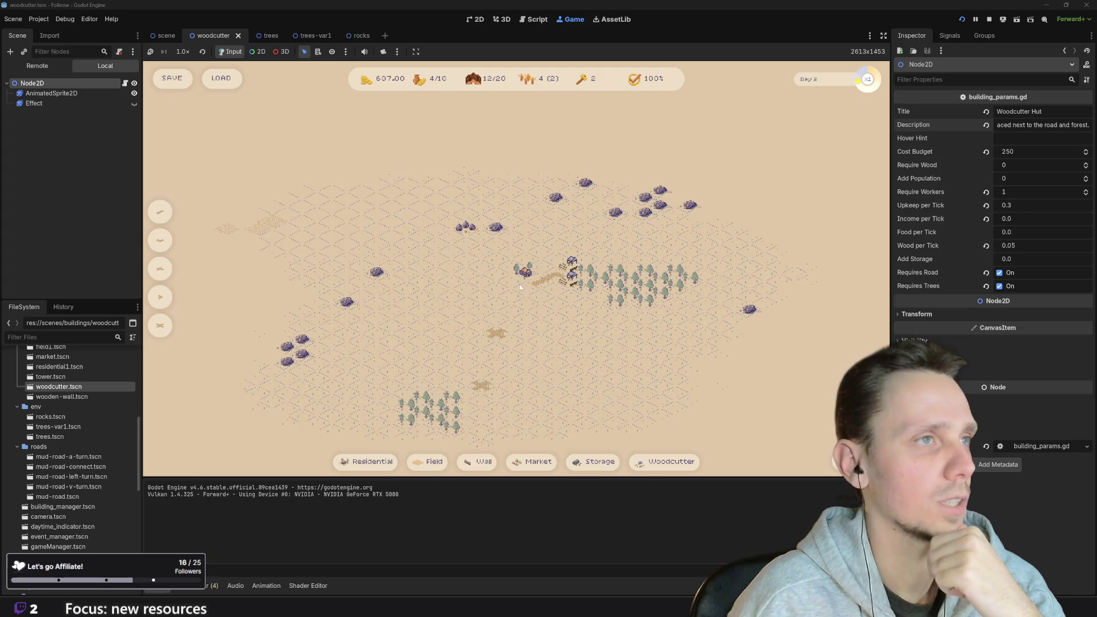
left_click(171, 80)
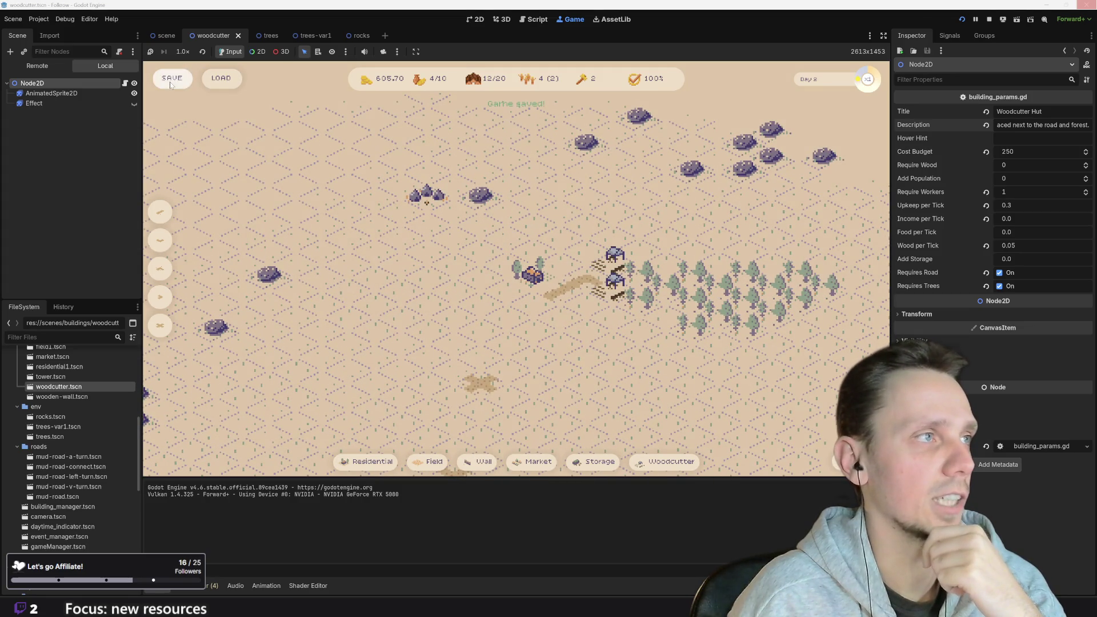
Restart the running project and zoom in to confirm both Woodcutter Huts reloaded
left_click(962, 19)
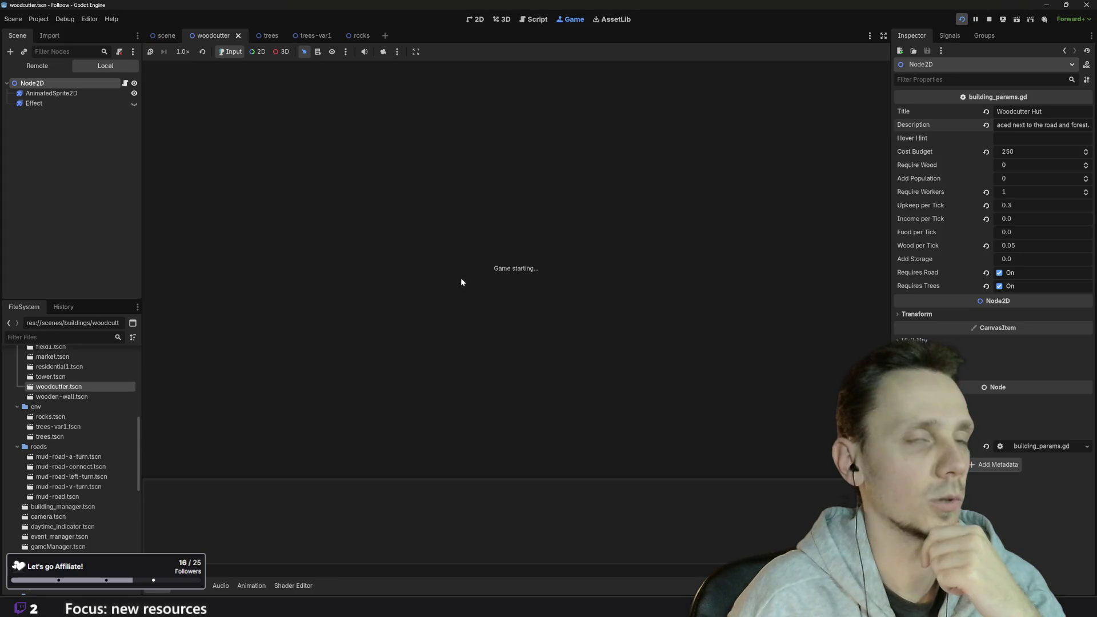
scroll(476, 291, "up", 3)
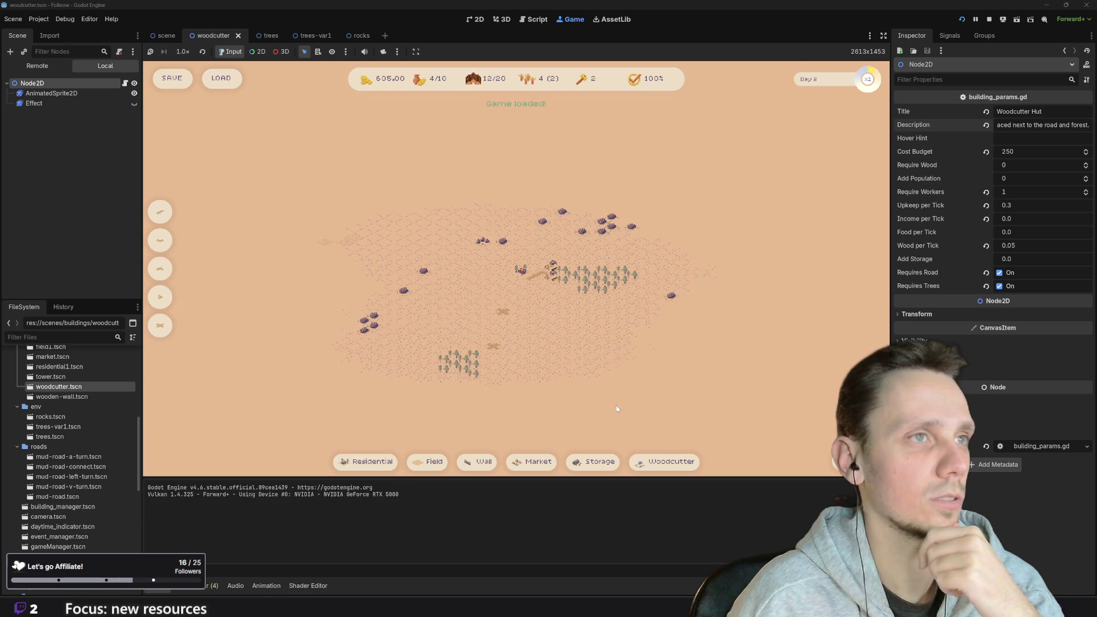
scroll(578, 391, "up", 3)
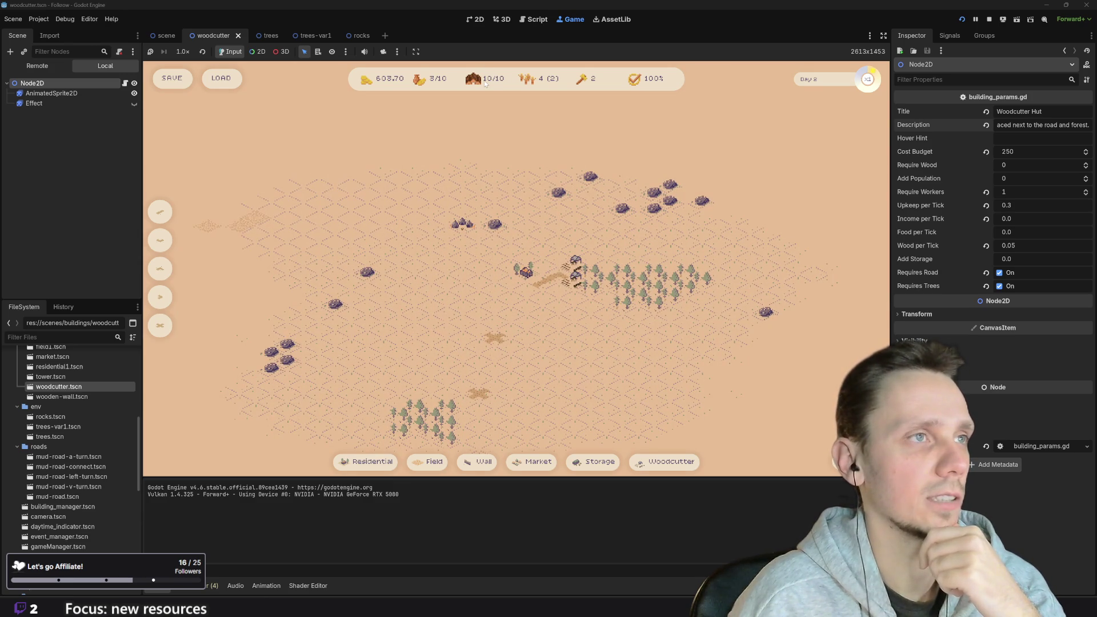
scroll(637, 289, "up", 5)
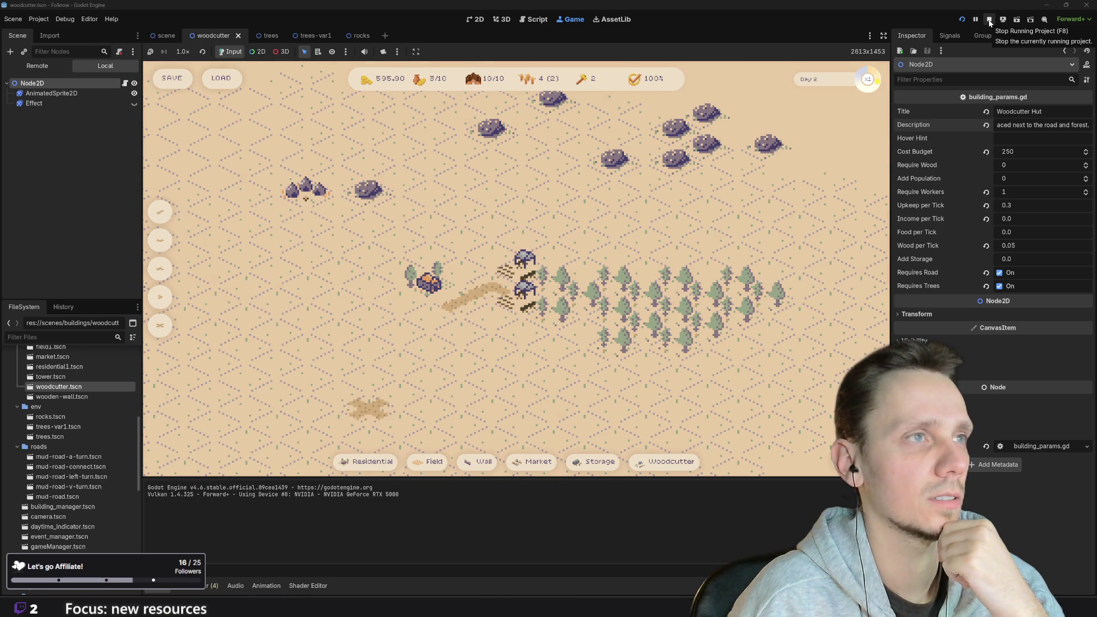
Stop the game and look through save_manager.gd and game_manager.gd
left_click(989, 20)
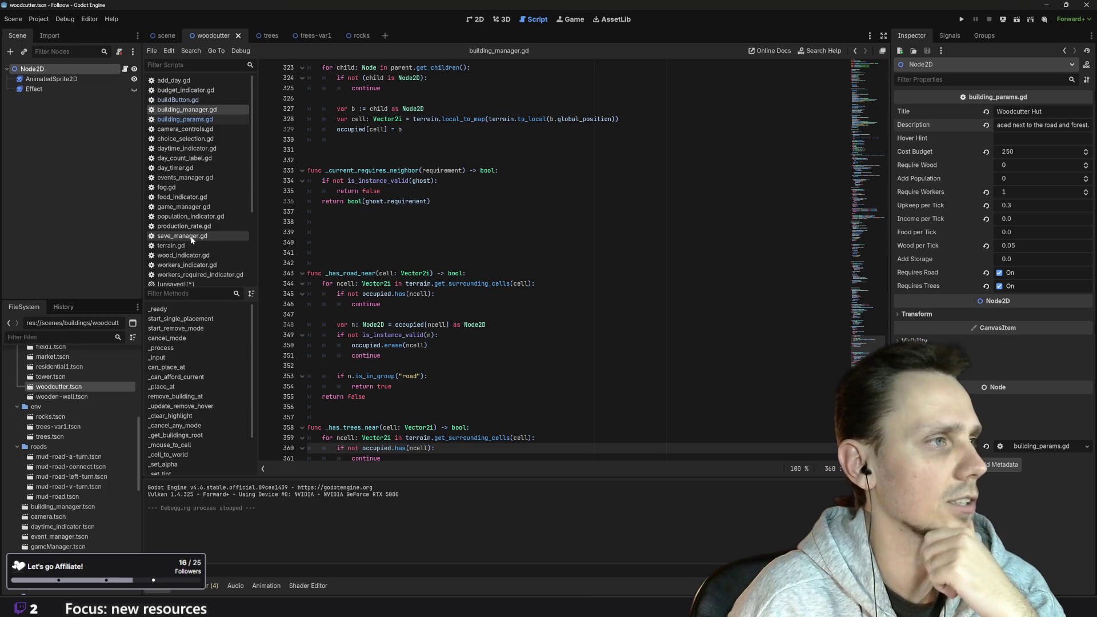
left_click(246, 236)
scroll(514, 257, "up", 20)
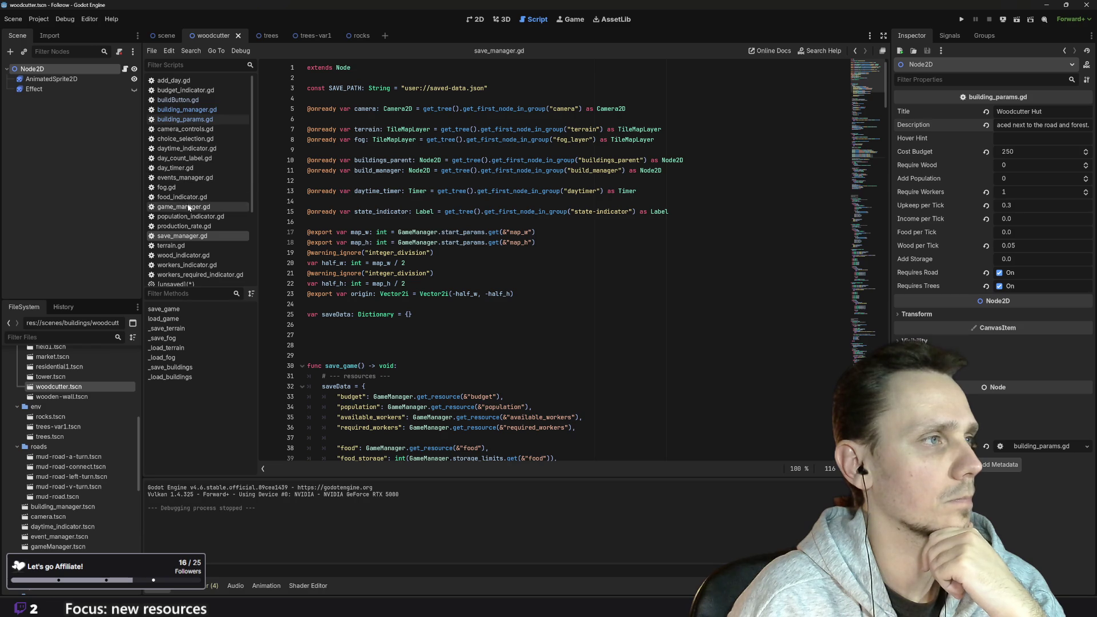
left_click(189, 206)
scroll(514, 257, "down", 2)
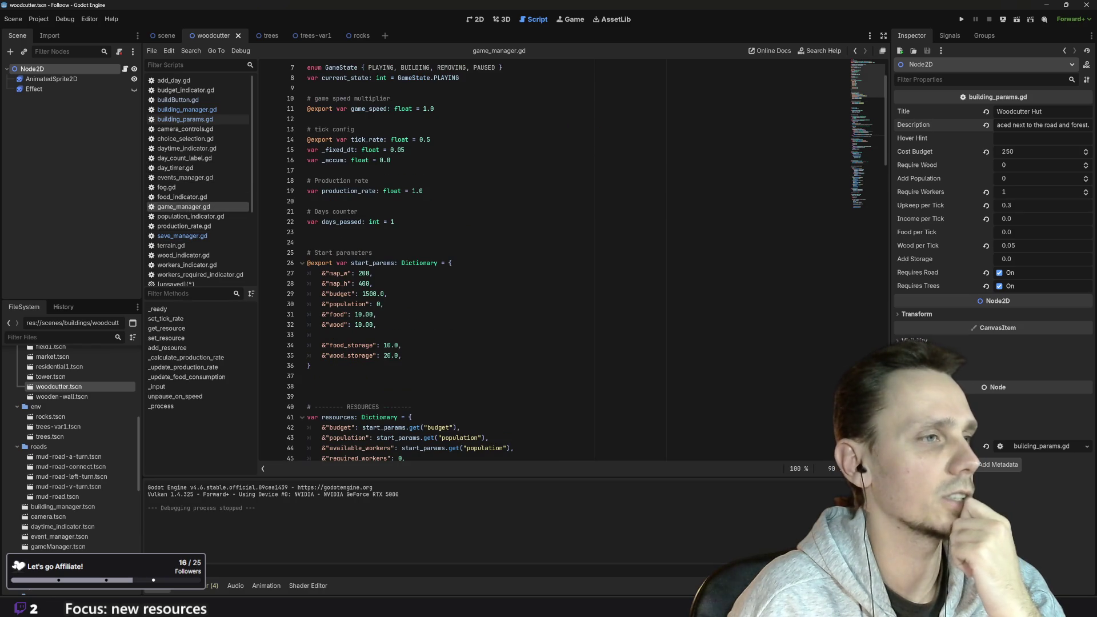
scroll(571, 256, "down", 2)
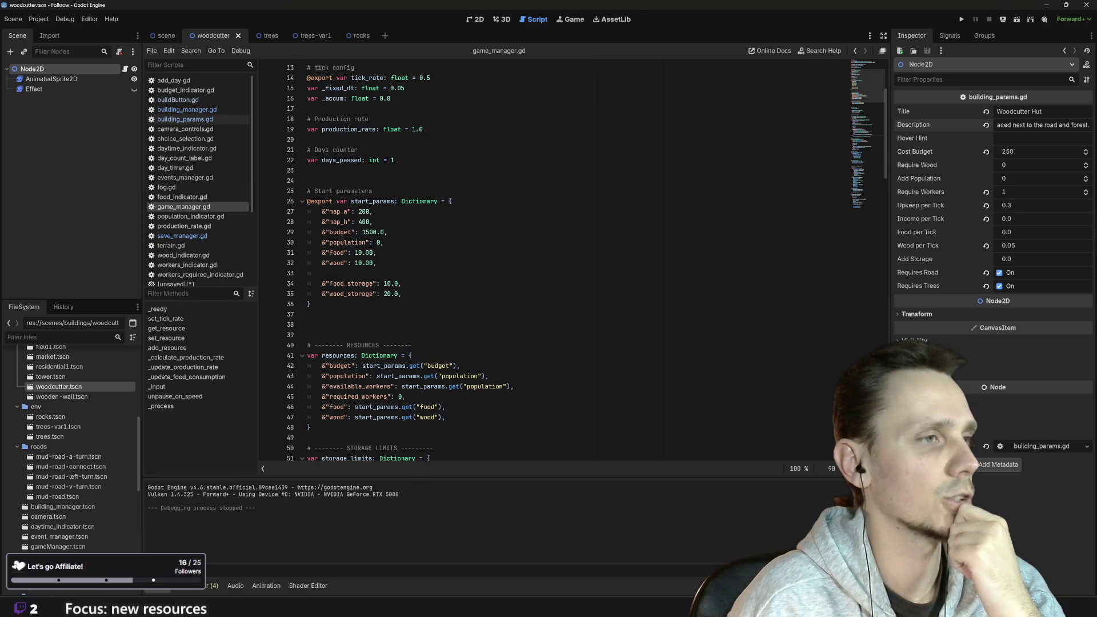
scroll(571, 257, "down", 3)
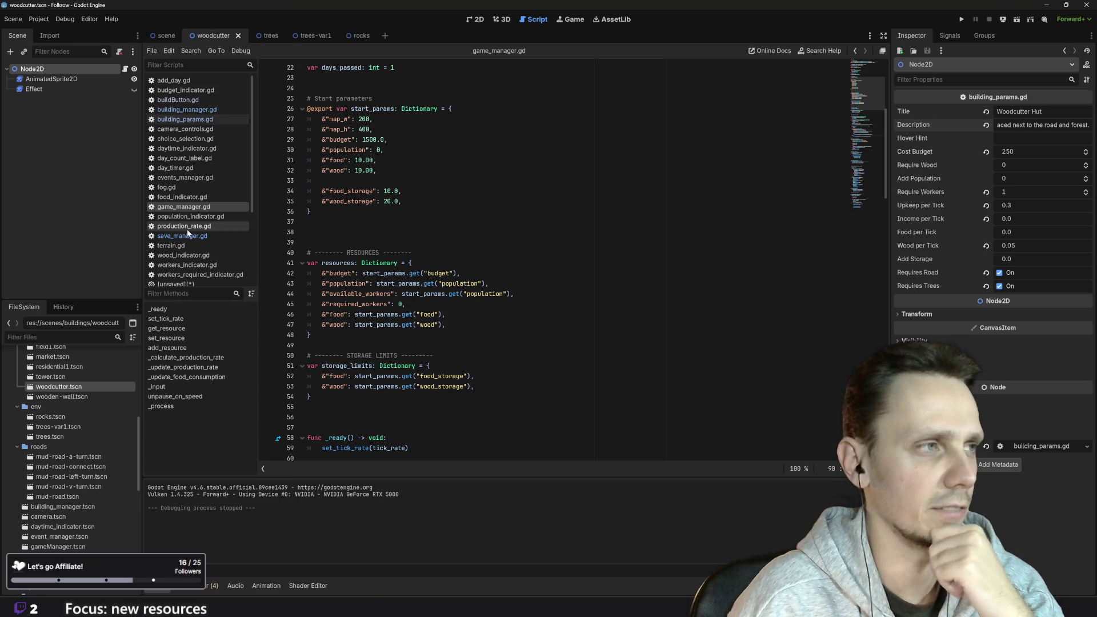
scroll(224, 257, "down", 2)
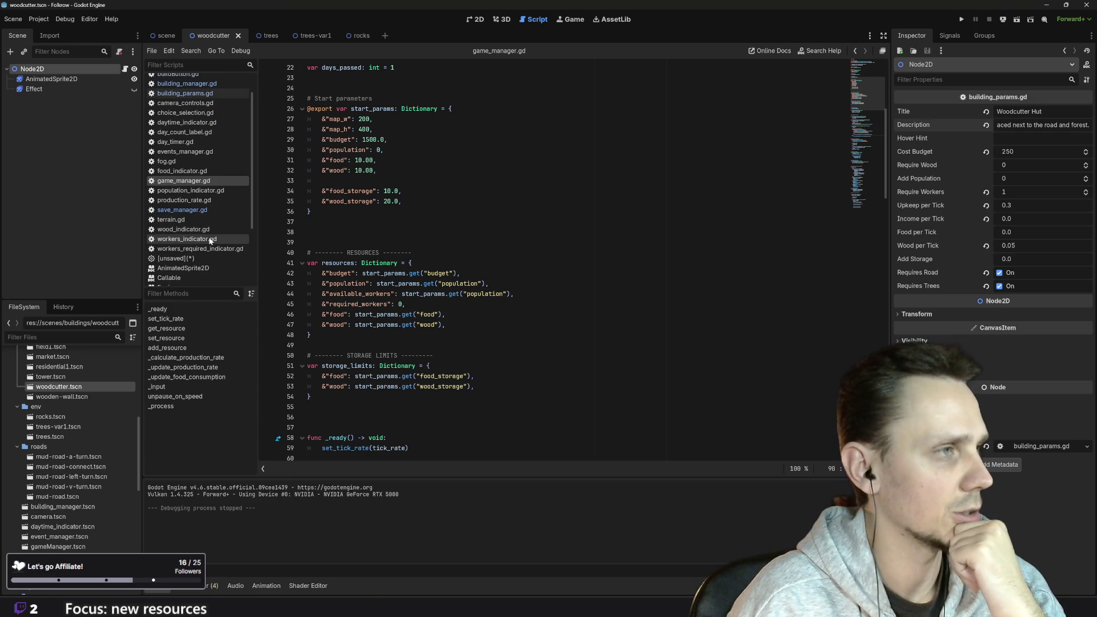
Return to save_manager.gd's save_game and select the line saving wood
left_click(201, 210)
scroll(571, 257, "down", 4)
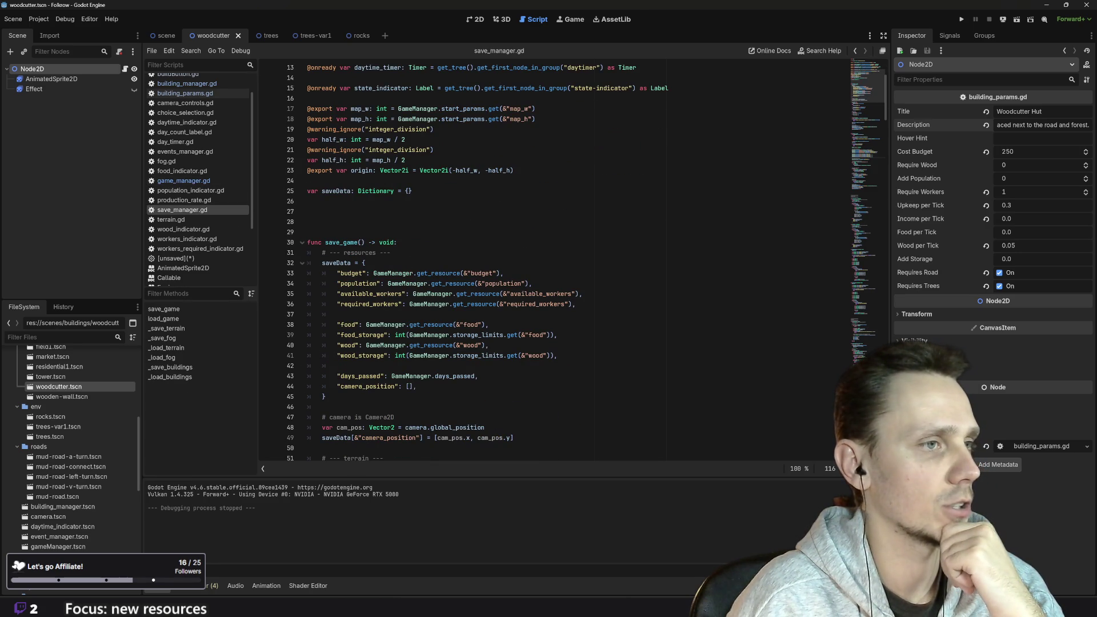
scroll(571, 257, "up", 1)
scroll(571, 257, "down", 2)
left_click_drag(489, 314, 307, 314)
key("ctrl+c")
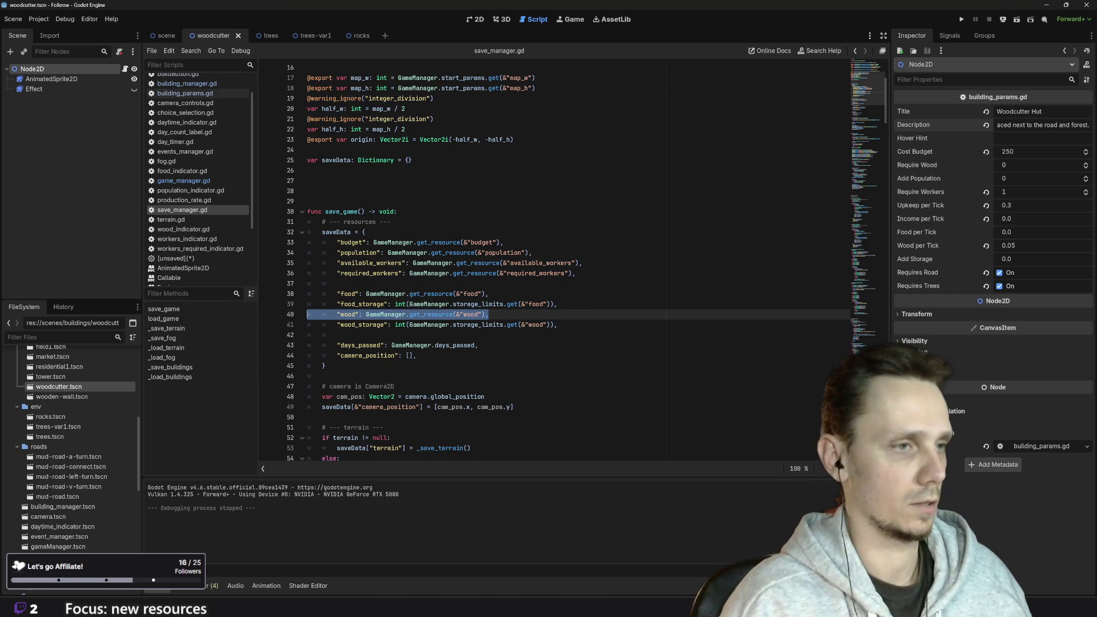
Move the wood line directly under food in saveData, realign it, and cross-check game_manager.gd
key("BackSpace")
key("BackSpace")
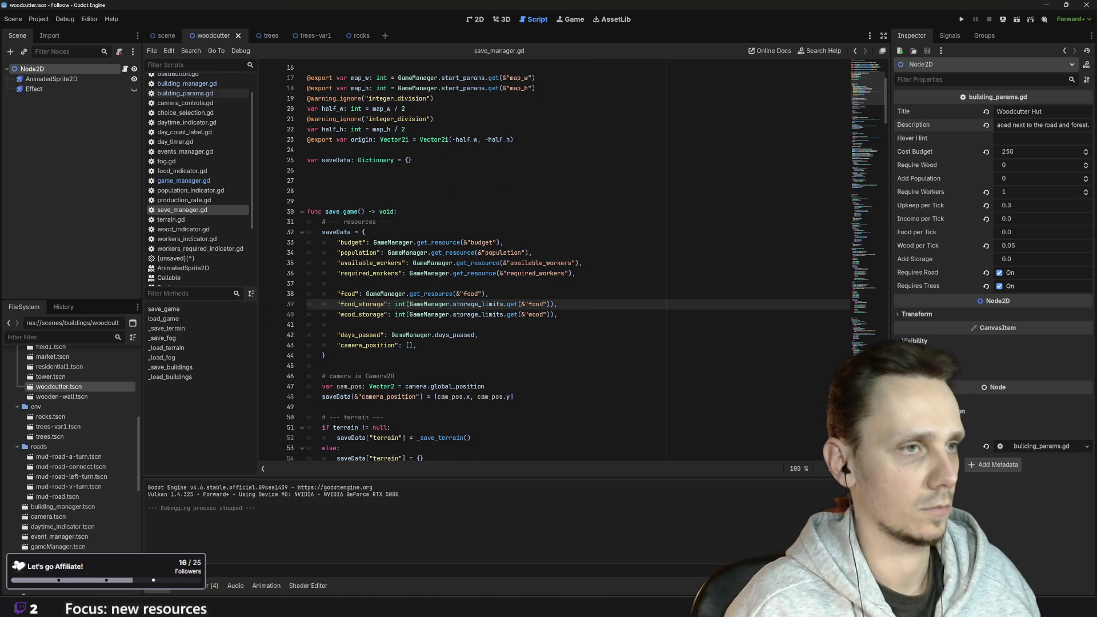
key("Up")
key("Return")
key("ctrl+v")
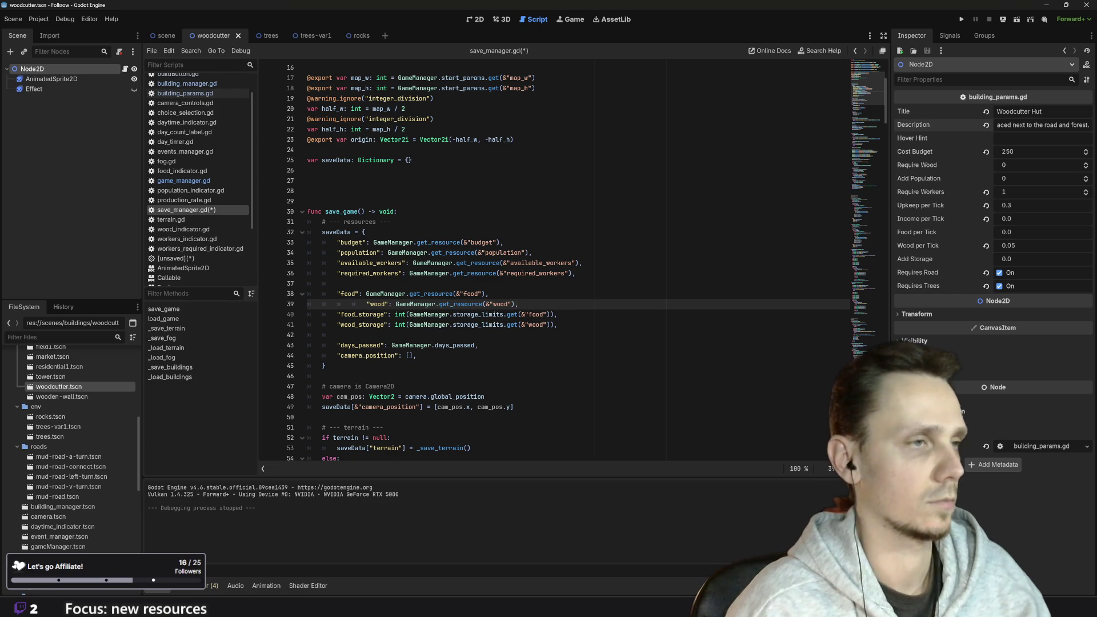
key("shift+Tab")
key("shift+Tab")
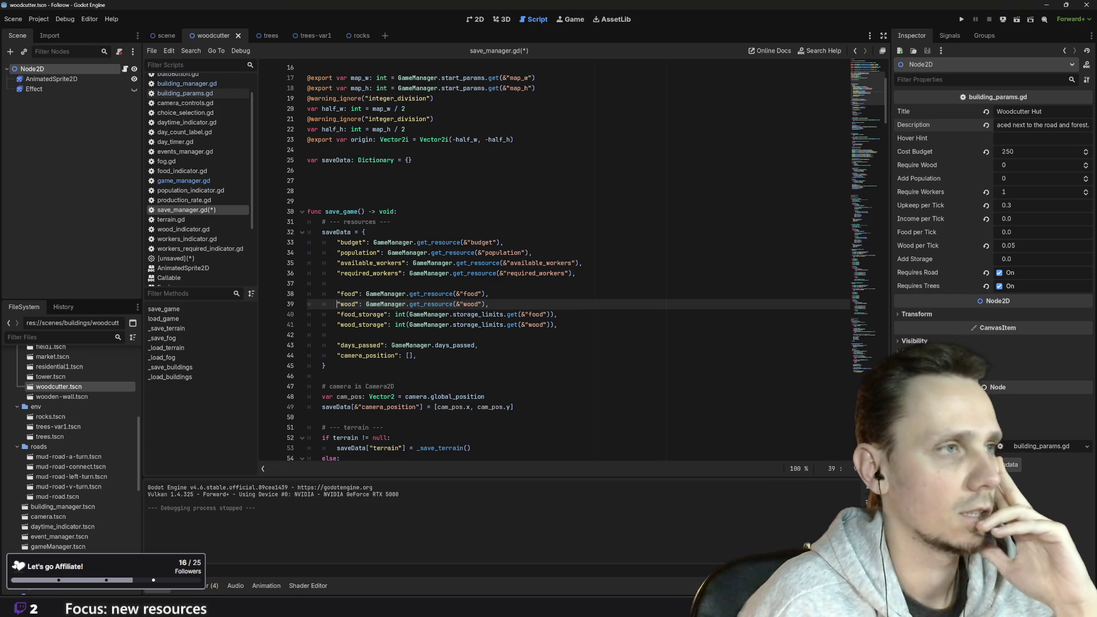
left_click(557, 325)
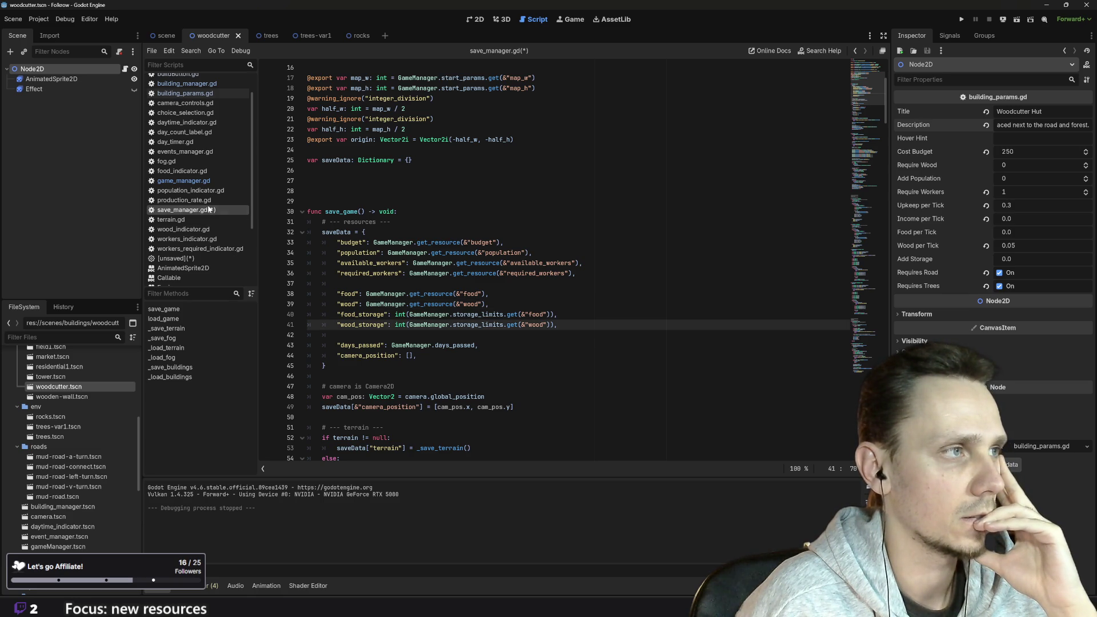
left_click(184, 181)
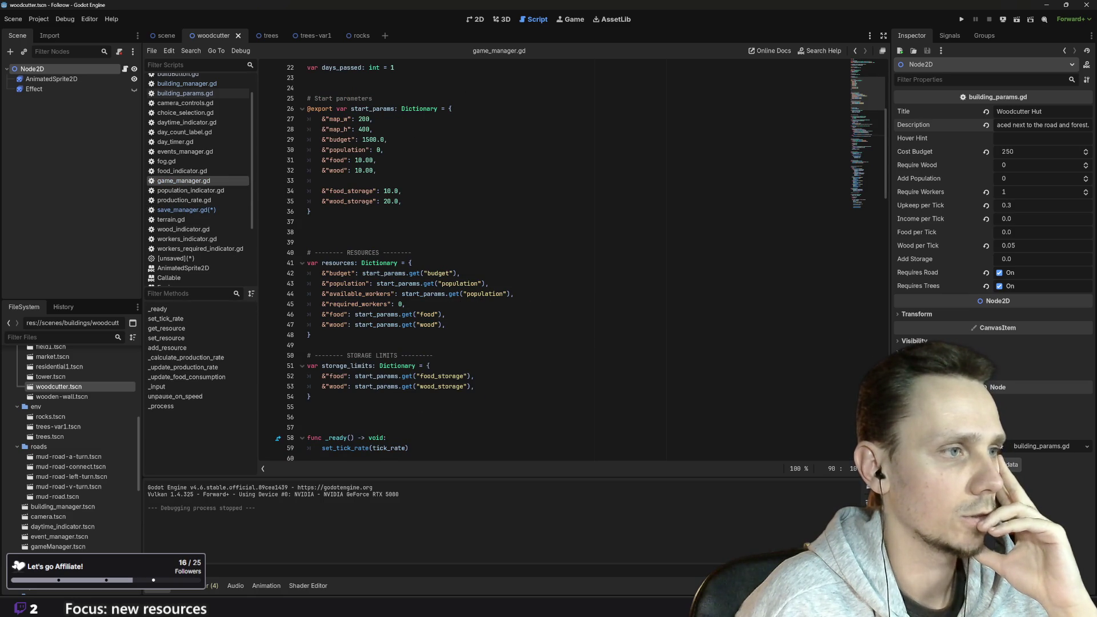
left_click(184, 209)
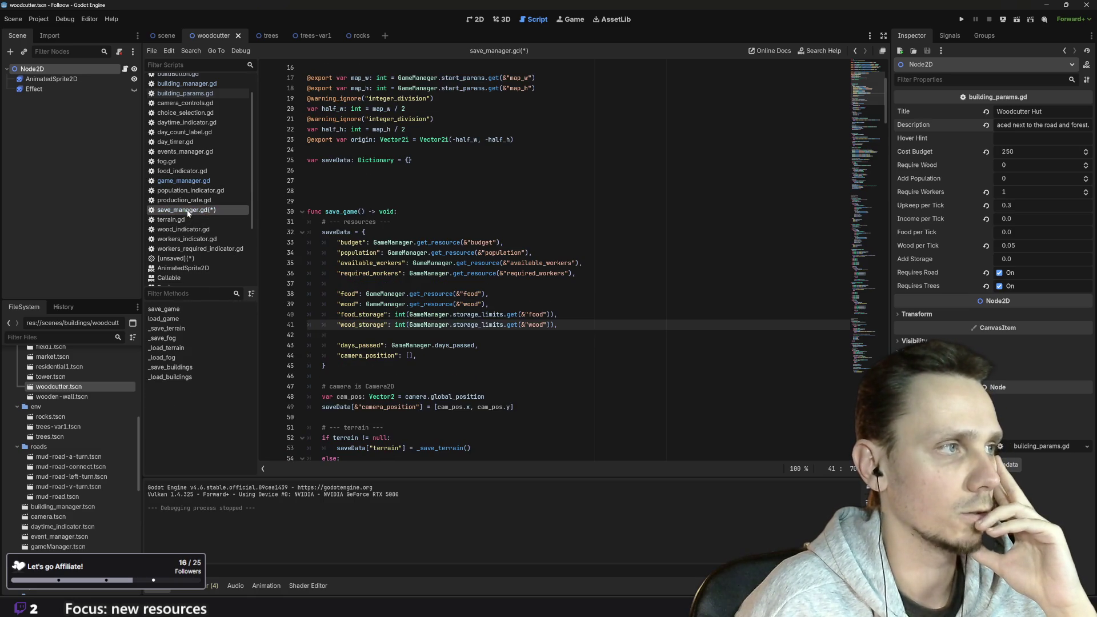
Scroll through the save manager script past the saved data to the load_game section
scroll(474, 343, "down", 3)
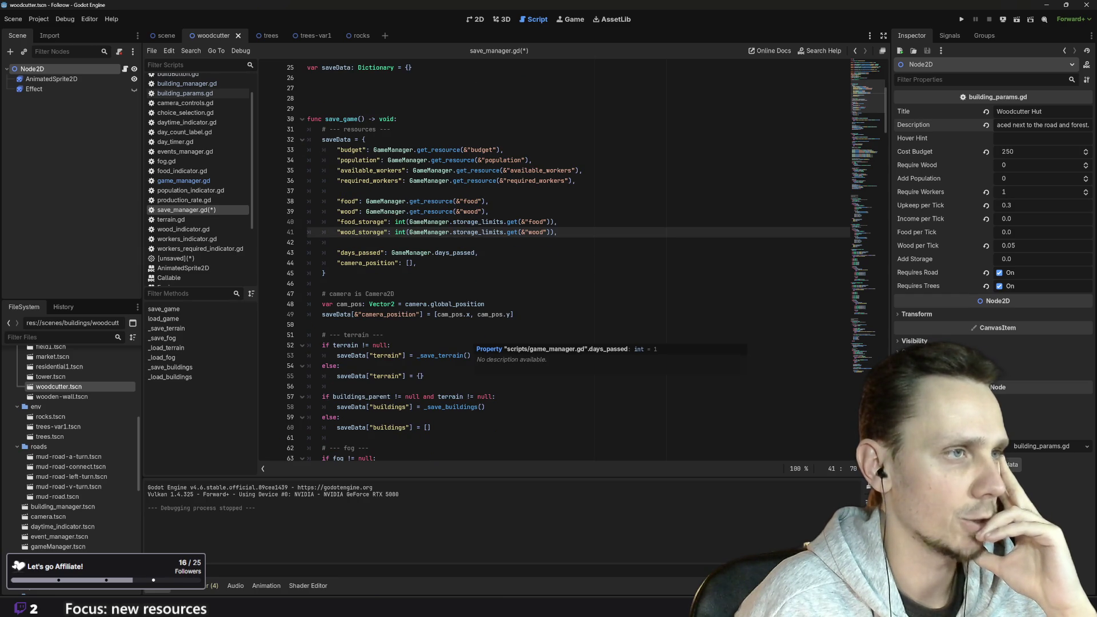
left_click(416, 263)
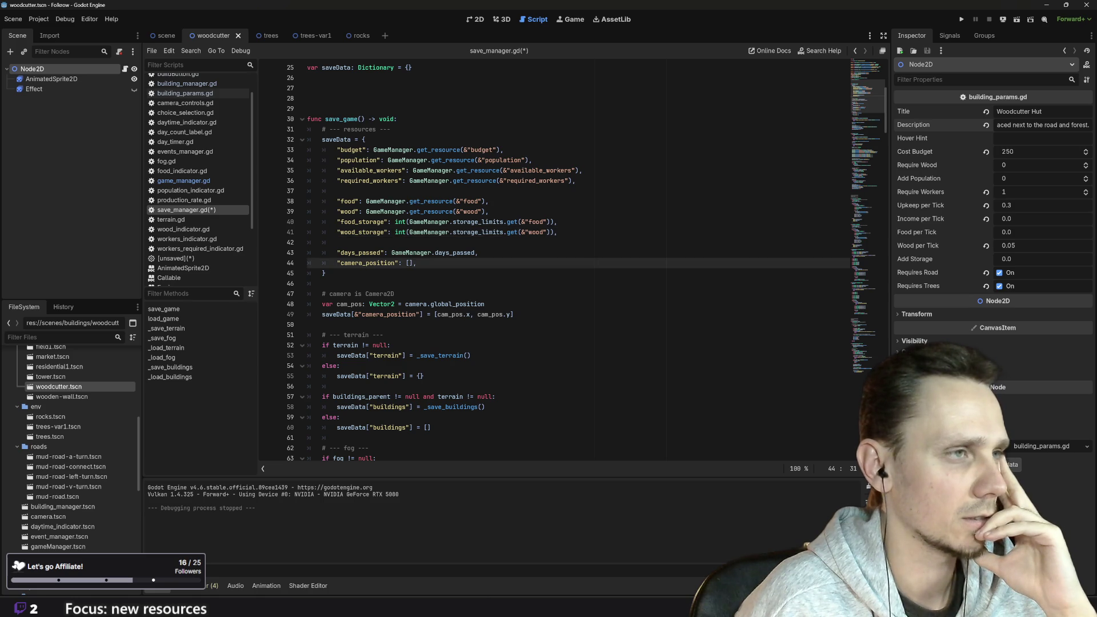
scroll(554, 263, "down", 4)
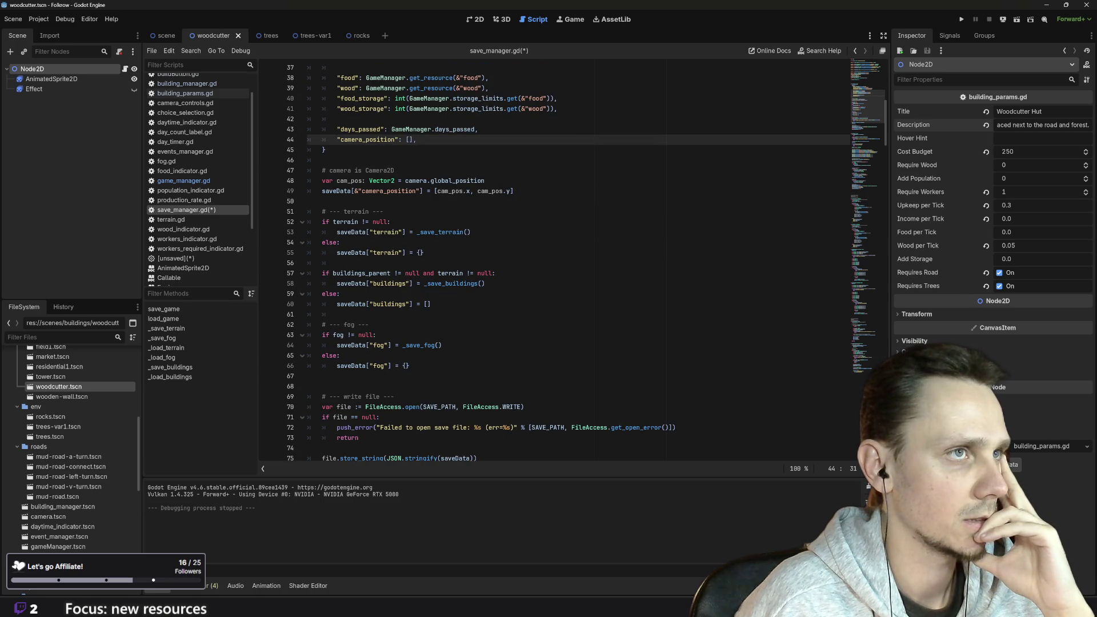
scroll(571, 260, "down", 6)
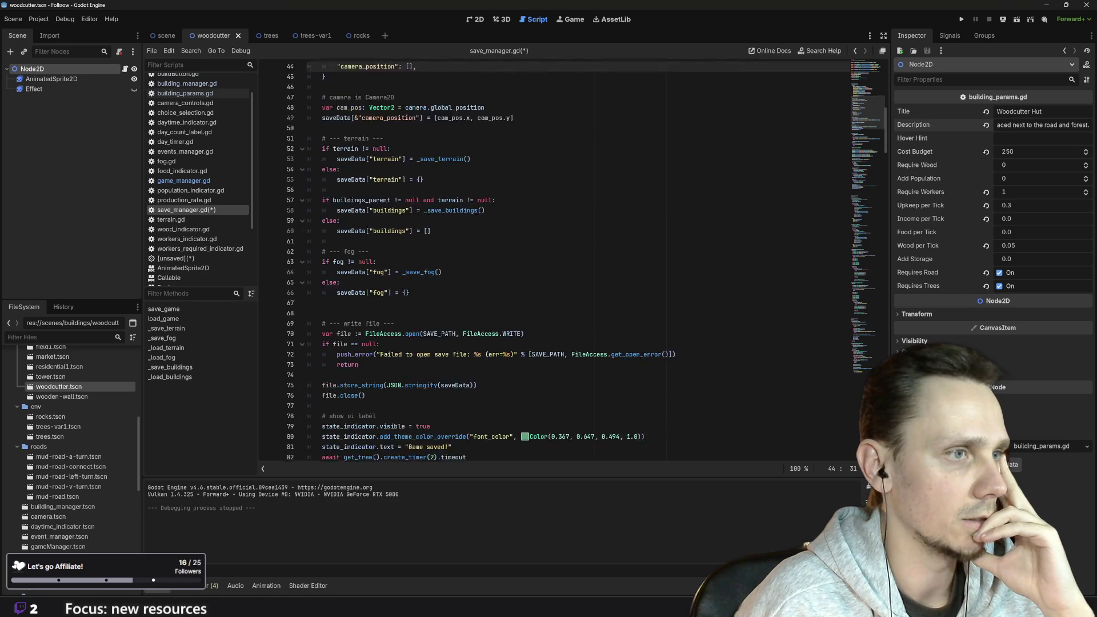
scroll(571, 260, "down", 5)
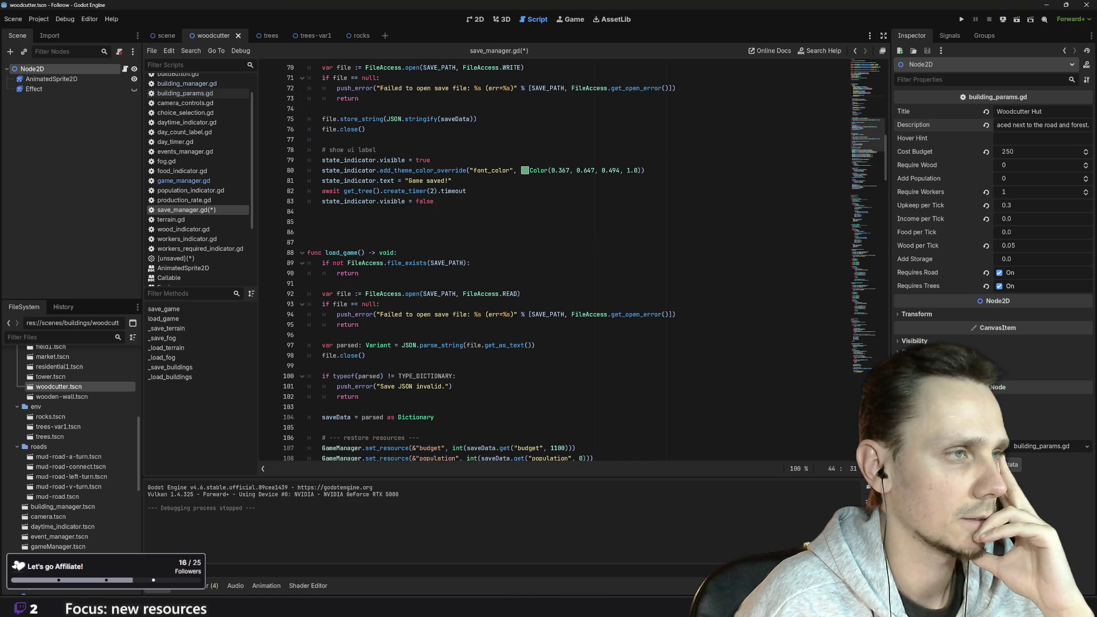
scroll(571, 260, "down", 5)
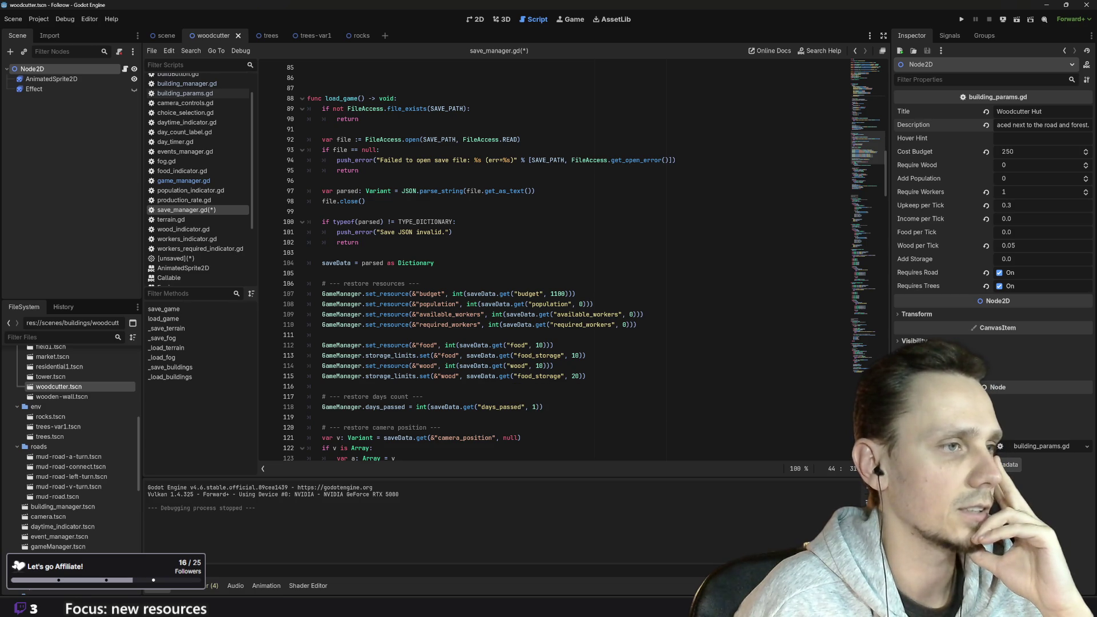
Change the wood storage_limits key in load_game to "wood_storage", save the script, and run the game
left_click(530, 376)
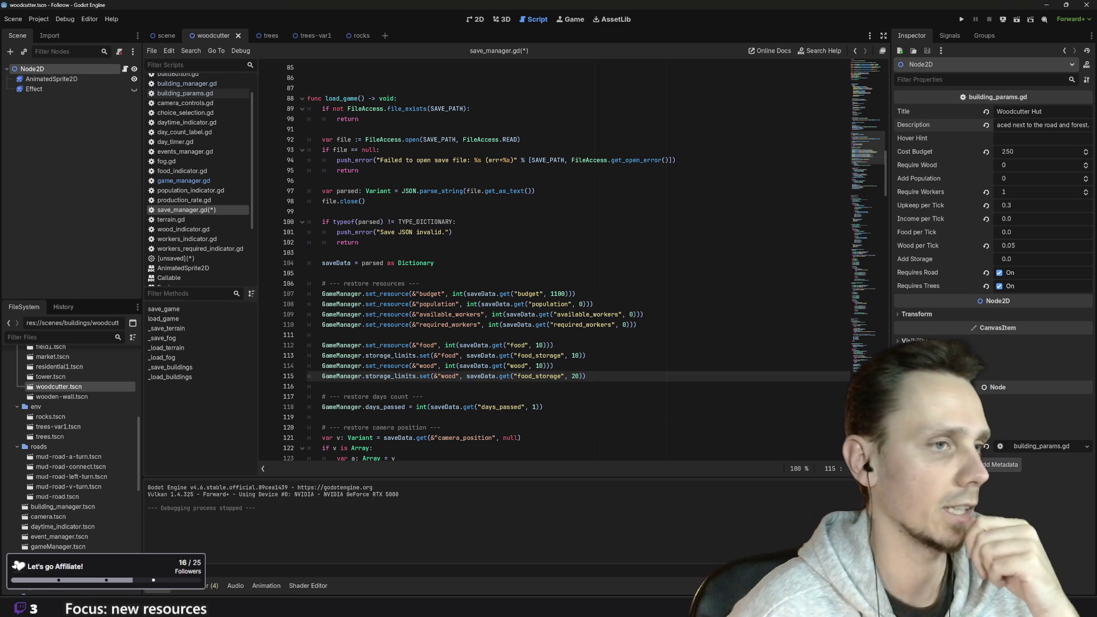
key("BackSpace")
type("w")
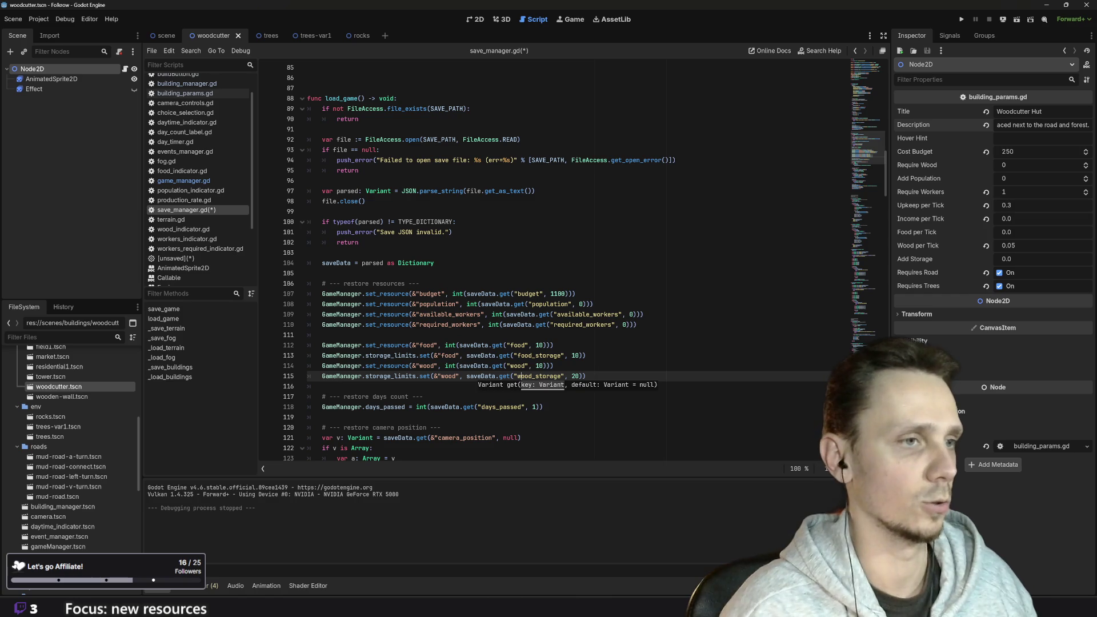
key("Up")
key("End")
key("ctrl+s")
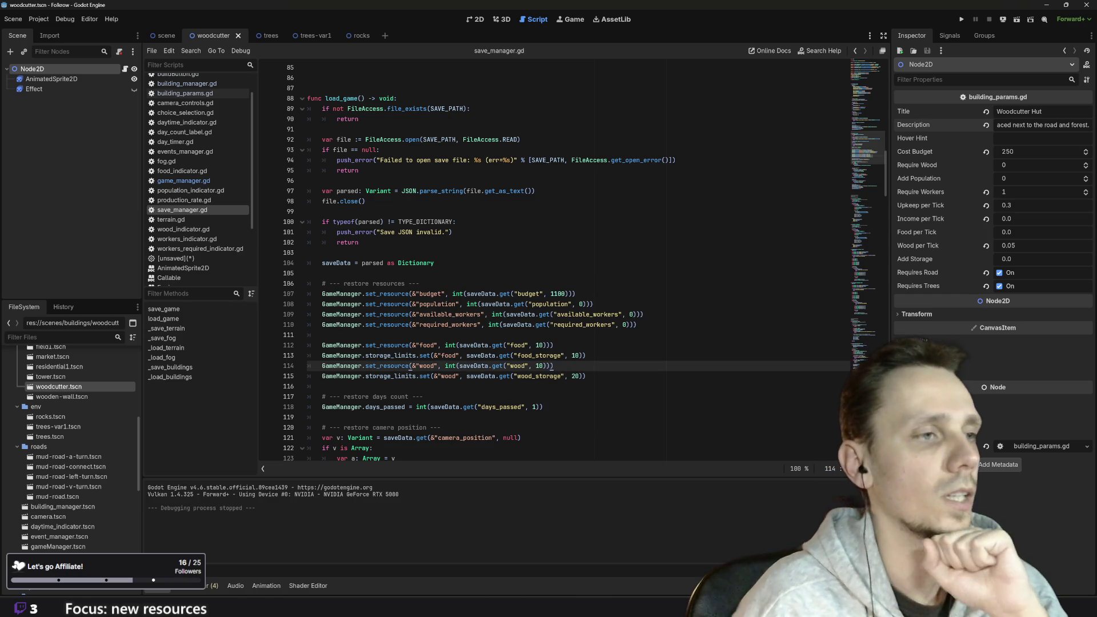
left_click(961, 19)
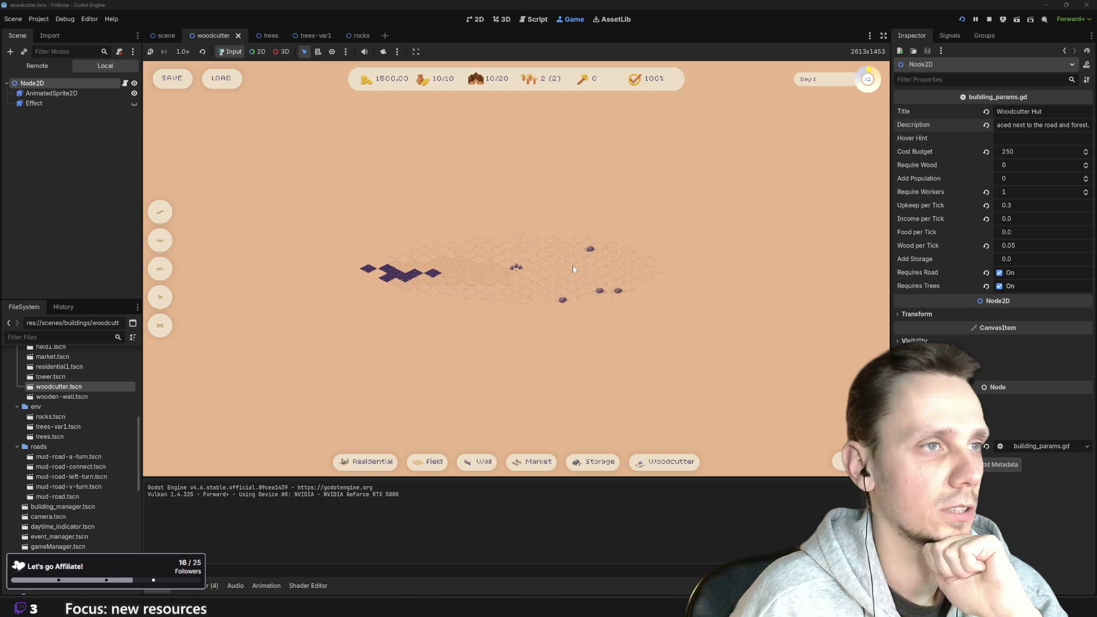
Load the saved game and place two wheat fields on the map
left_click(221, 78)
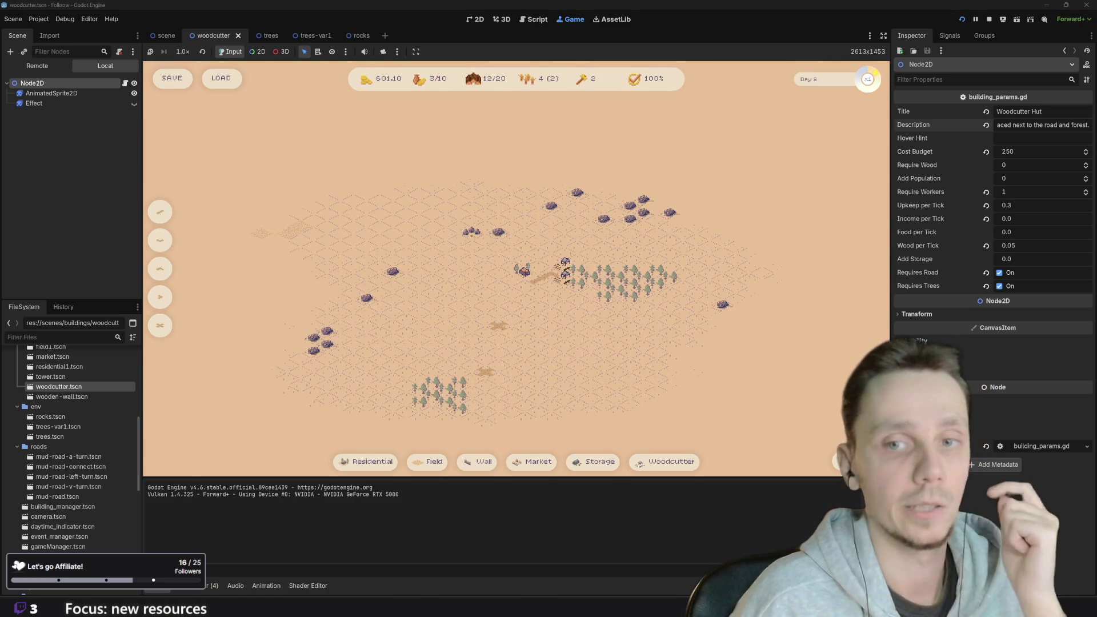
scroll(617, 297, "up", 2)
scroll(683, 297, "up", 2)
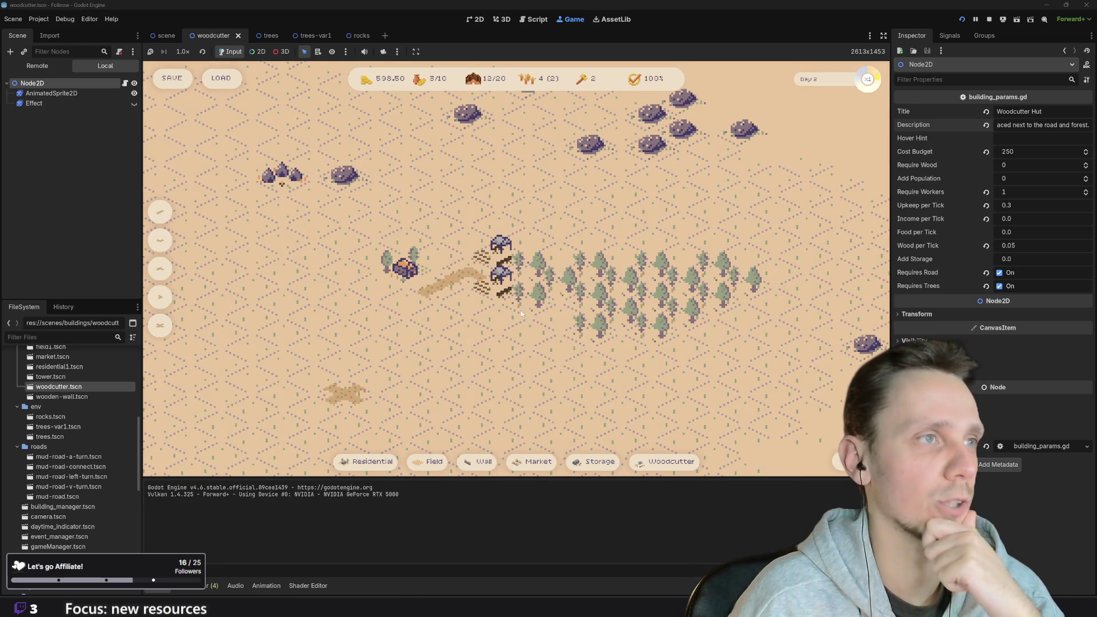
left_click_drag(494, 384, 526, 406)
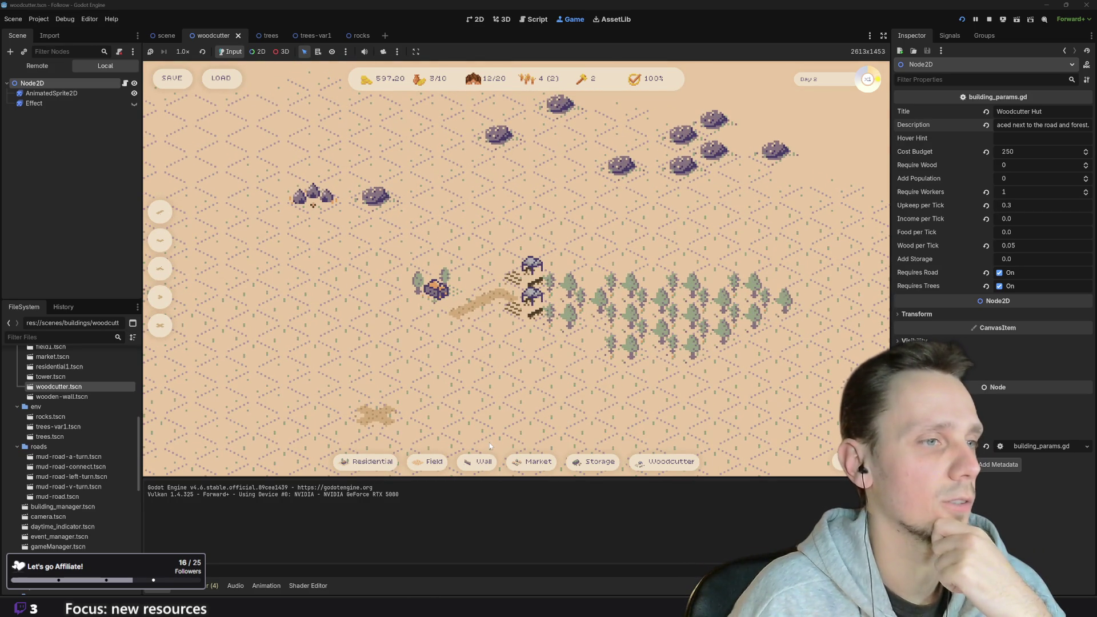
left_click(417, 462)
left_click(344, 334)
left_click(417, 465)
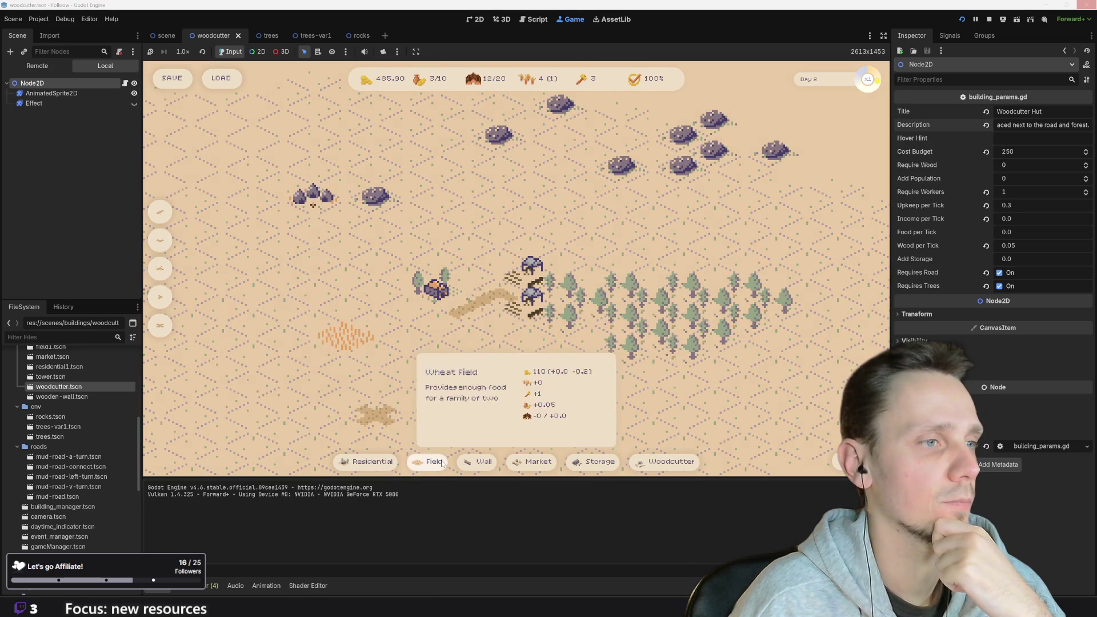
left_click(335, 351)
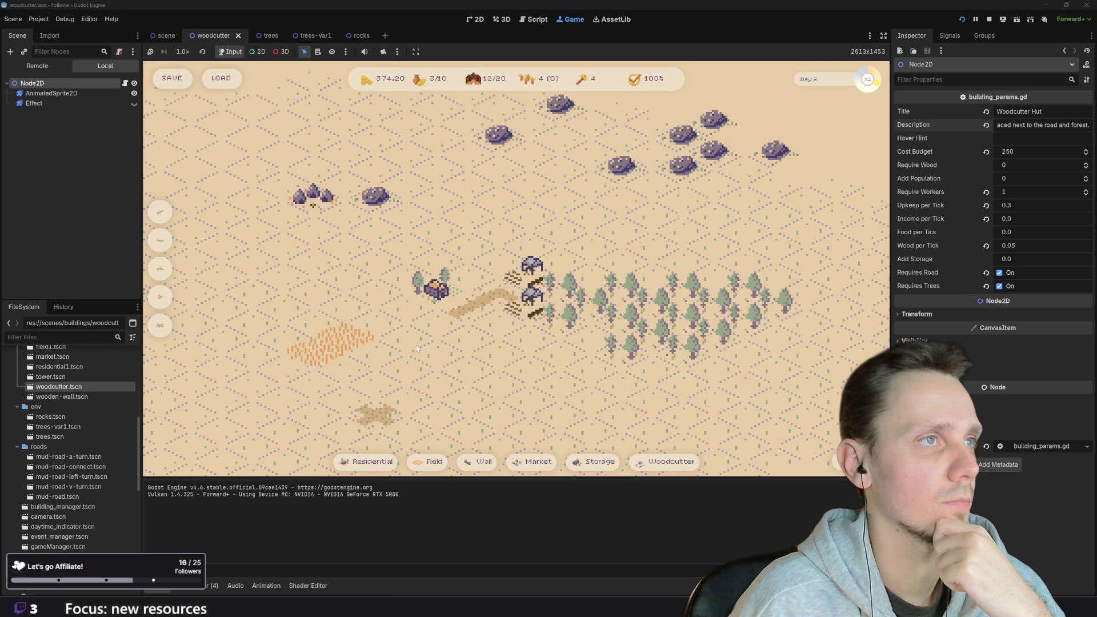
Place a woodcutter hut near the road, cancelling the extra storage and hut placements
scroll(416, 345, "down", 3)
scroll(418, 345, "up", 4)
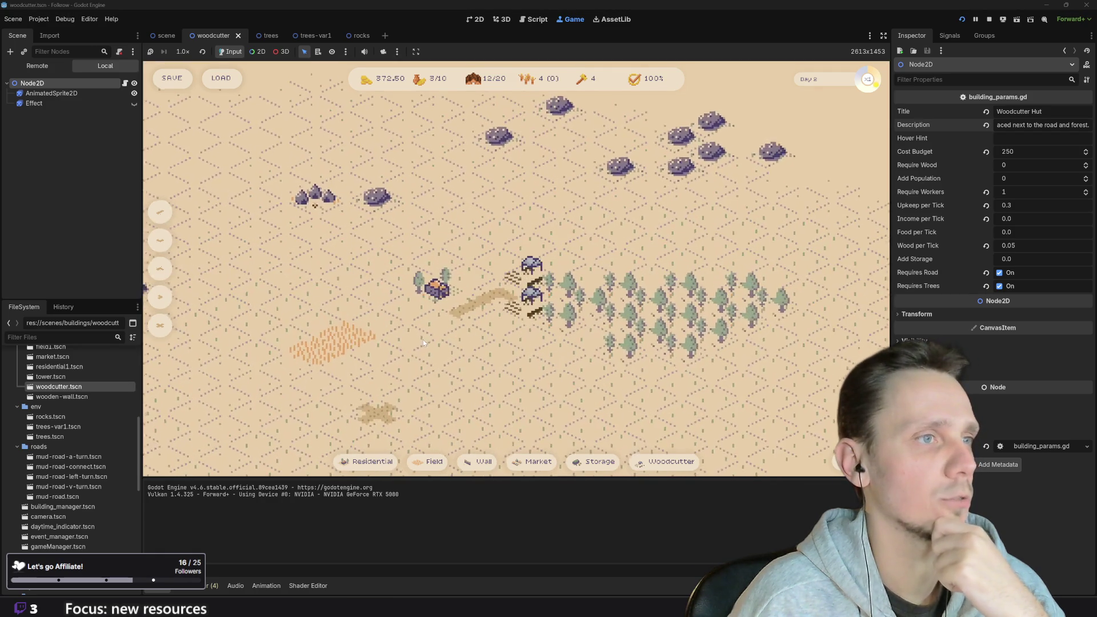
left_click(666, 462)
left_click(449, 283)
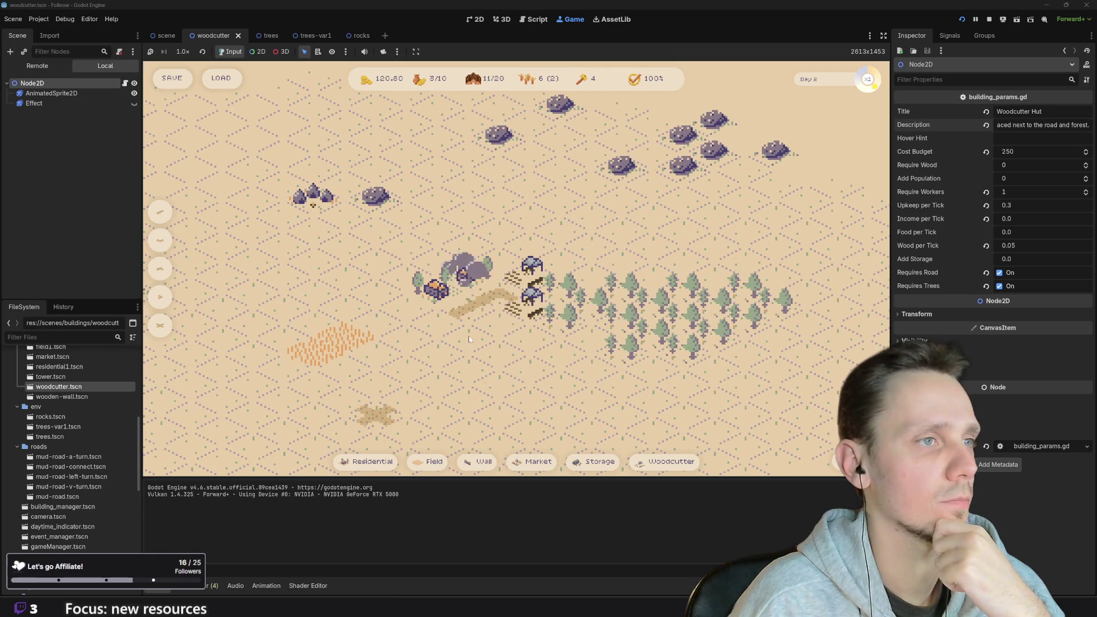
scroll(492, 405, "down", 2)
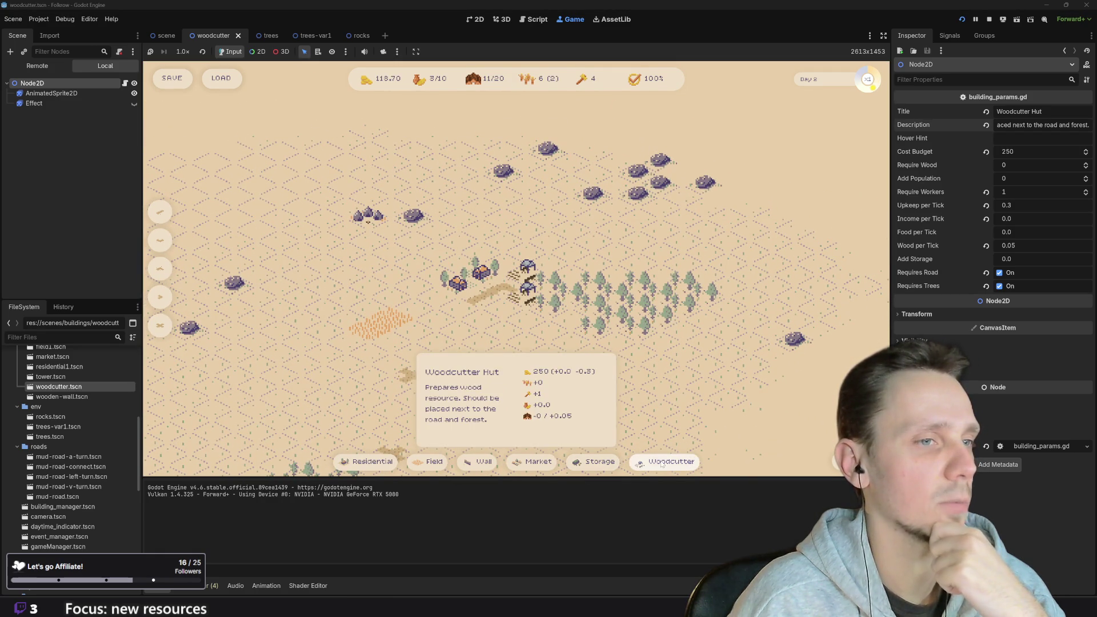
left_click(592, 467)
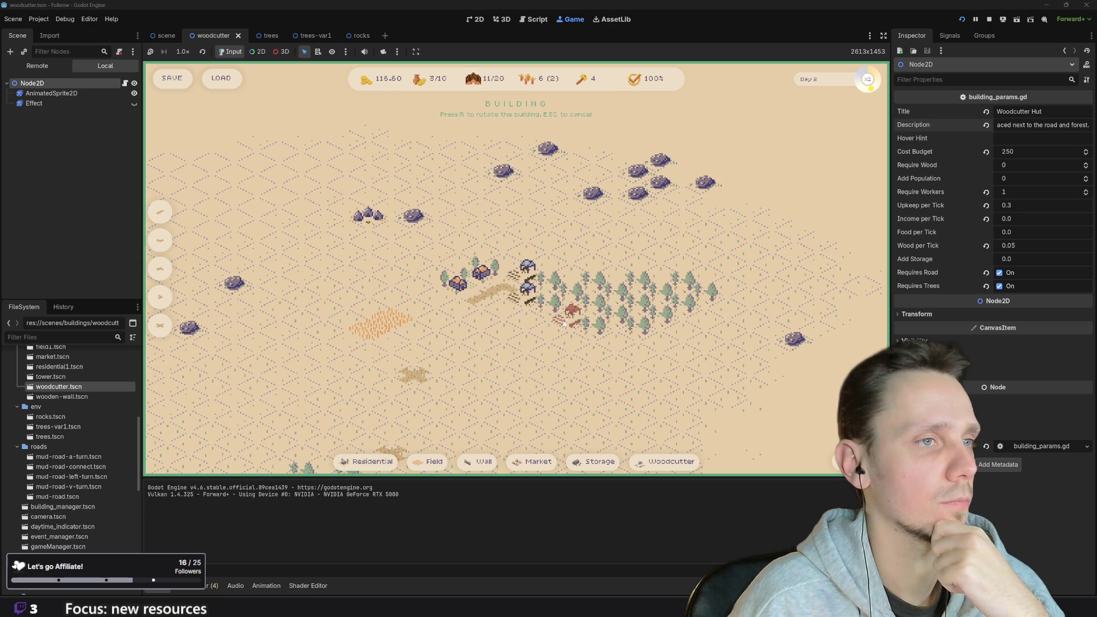
key("Escape")
scroll(514, 266, "up", 2)
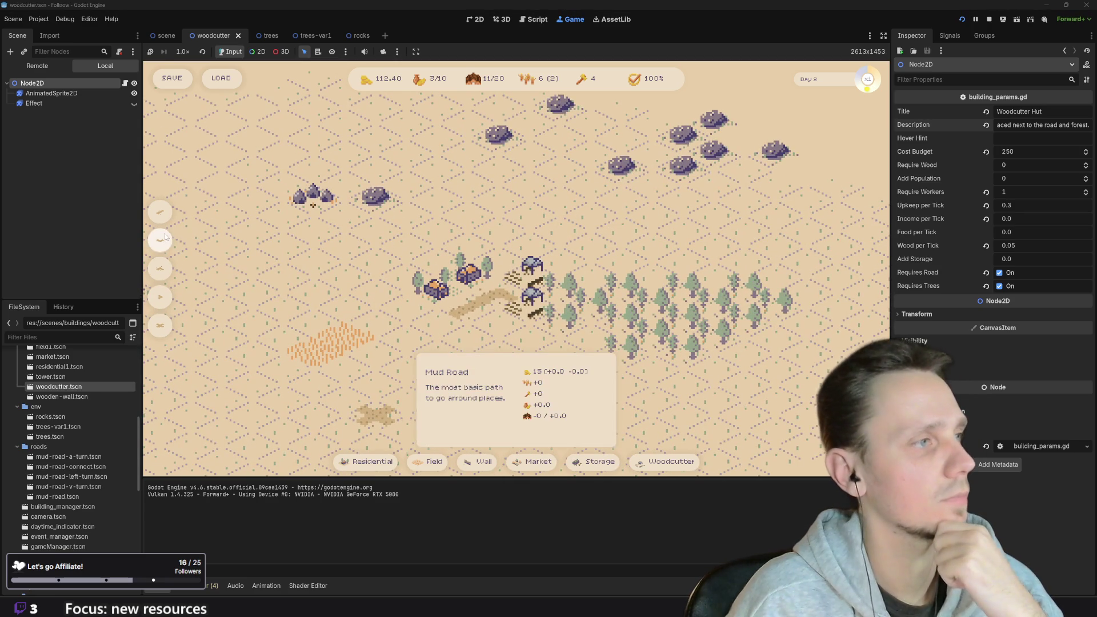
left_click(540, 460)
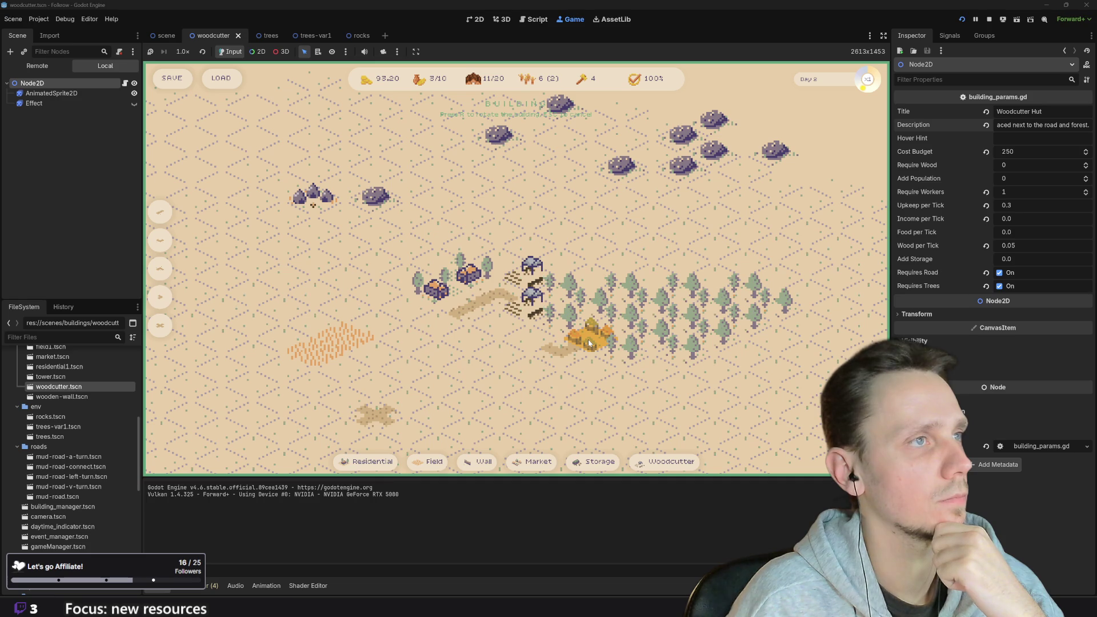
key("Escape")
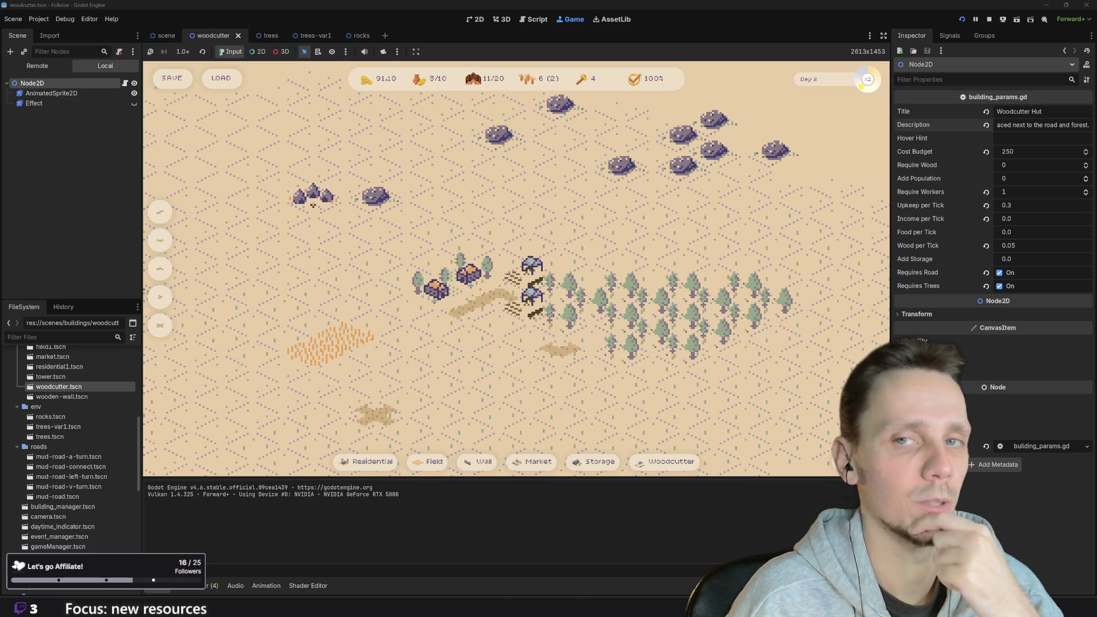
scroll(488, 343, "down", 3)
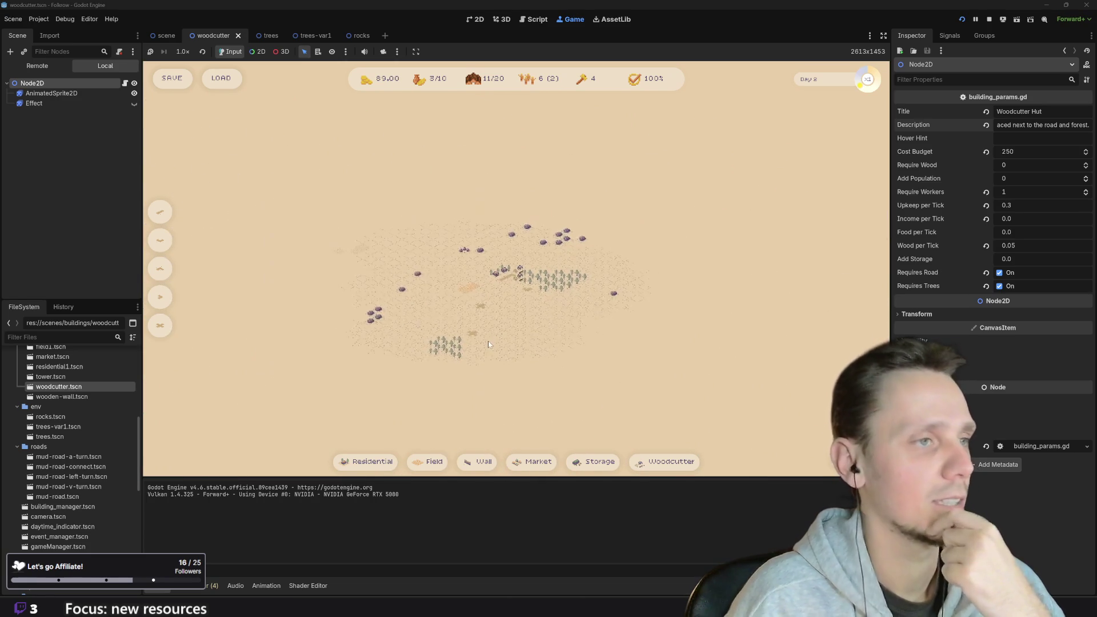
Save the current game and restart it
scroll(488, 343, "up", 1)
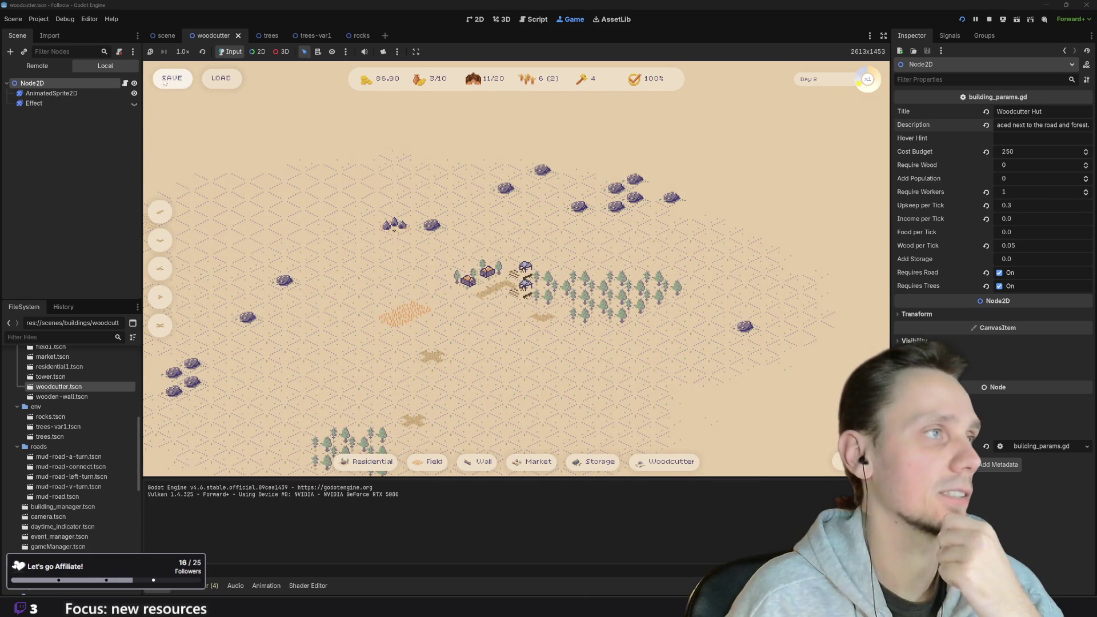
left_click(172, 78)
left_click(961, 19)
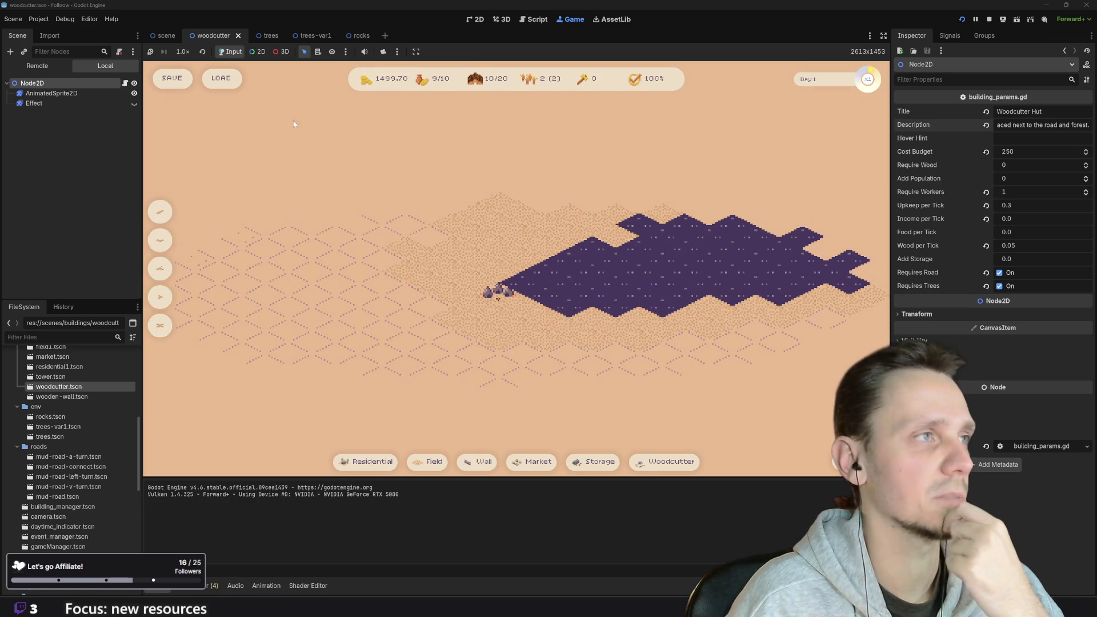
Load the save, place a wooden wall beside the wheat field, and save again
left_click(221, 78)
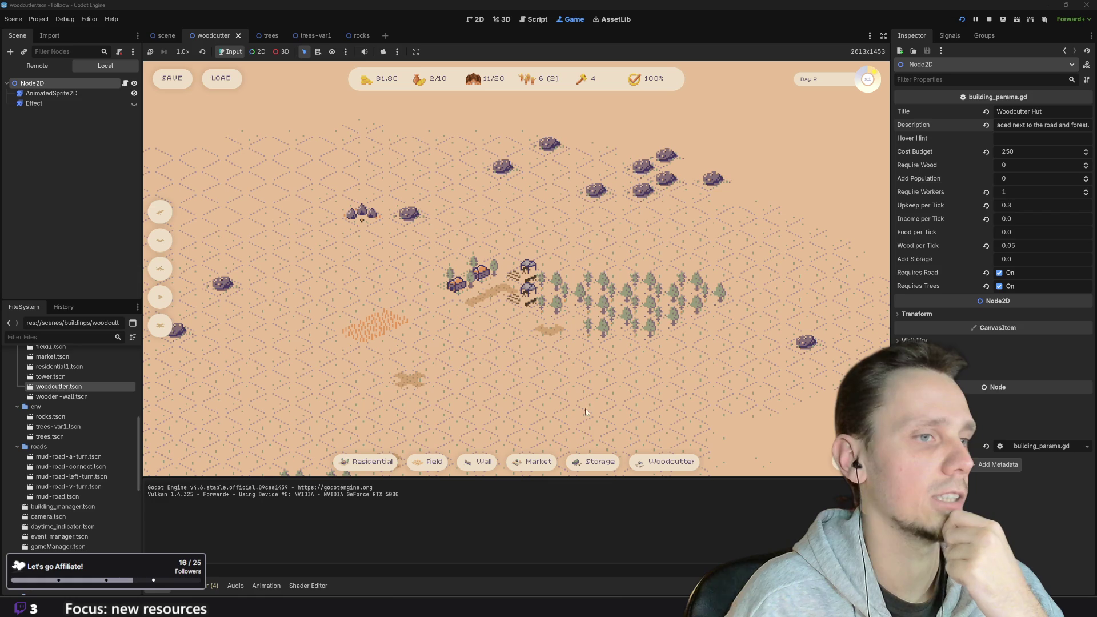
mouse_move(380, 464)
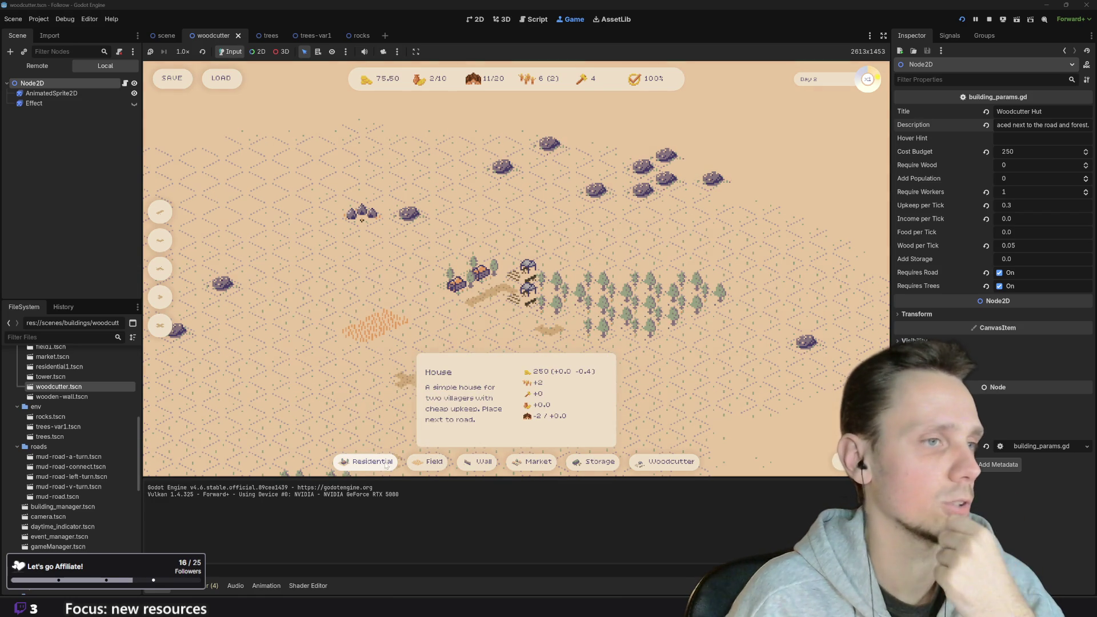
mouse_move(472, 464)
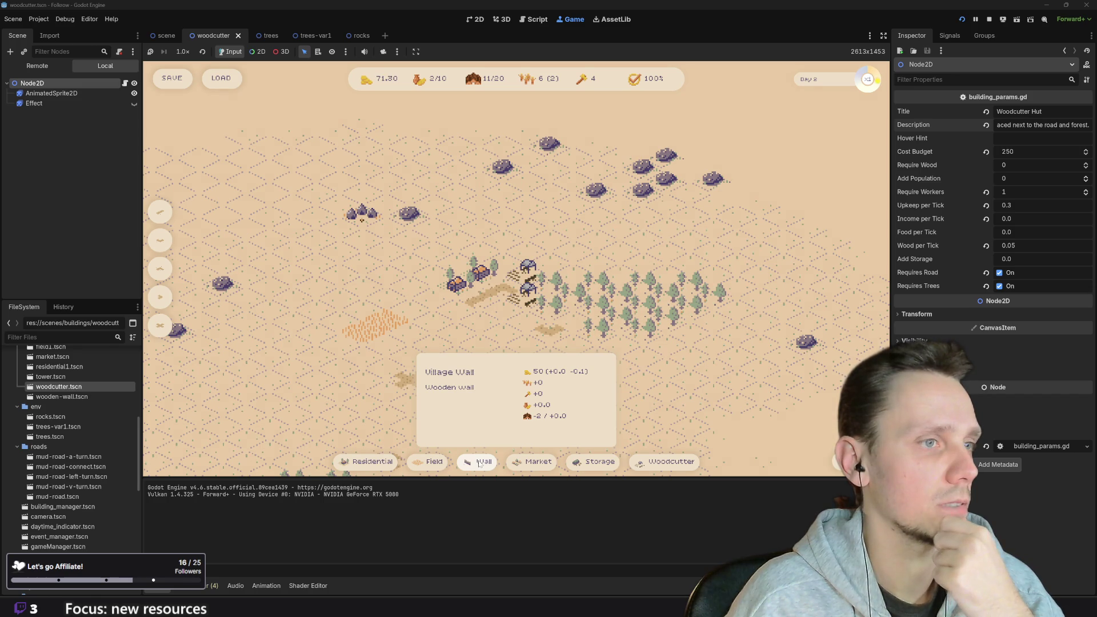
left_click(477, 463)
left_click(485, 326)
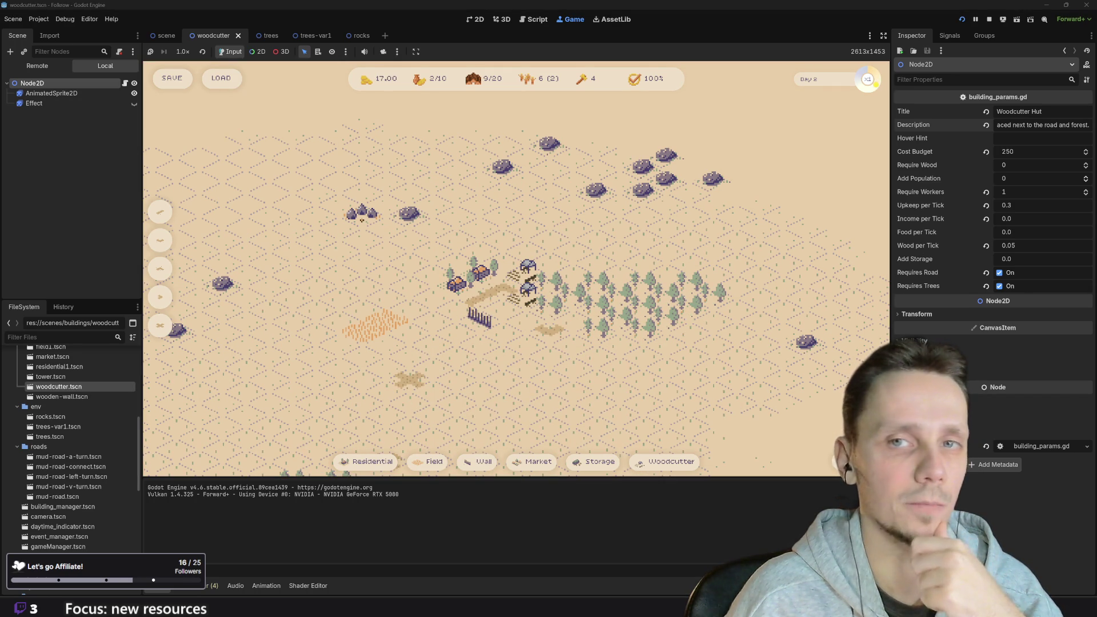
scroll(688, 329, "down", 5)
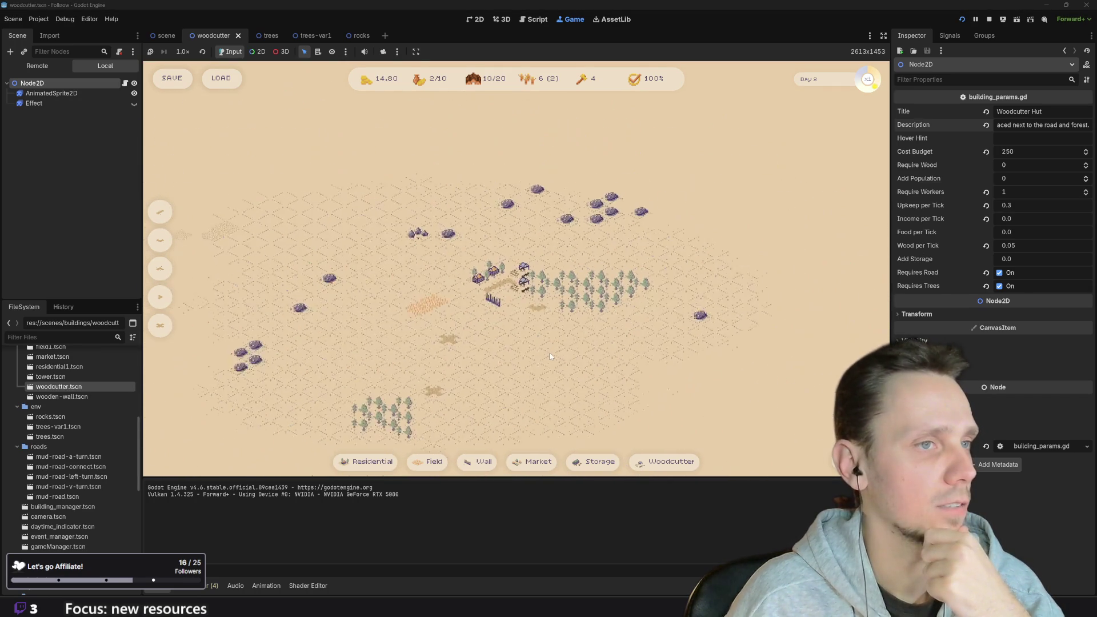
left_click(173, 80)
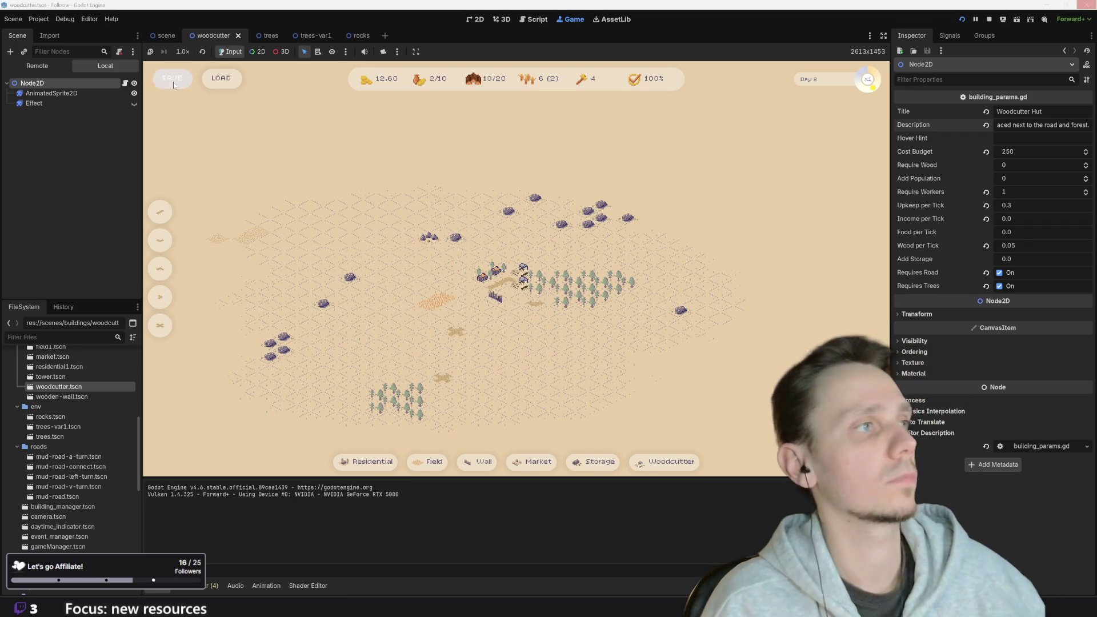
Stop the running game and bring up the Linear issues board in the browser
left_click(988, 19)
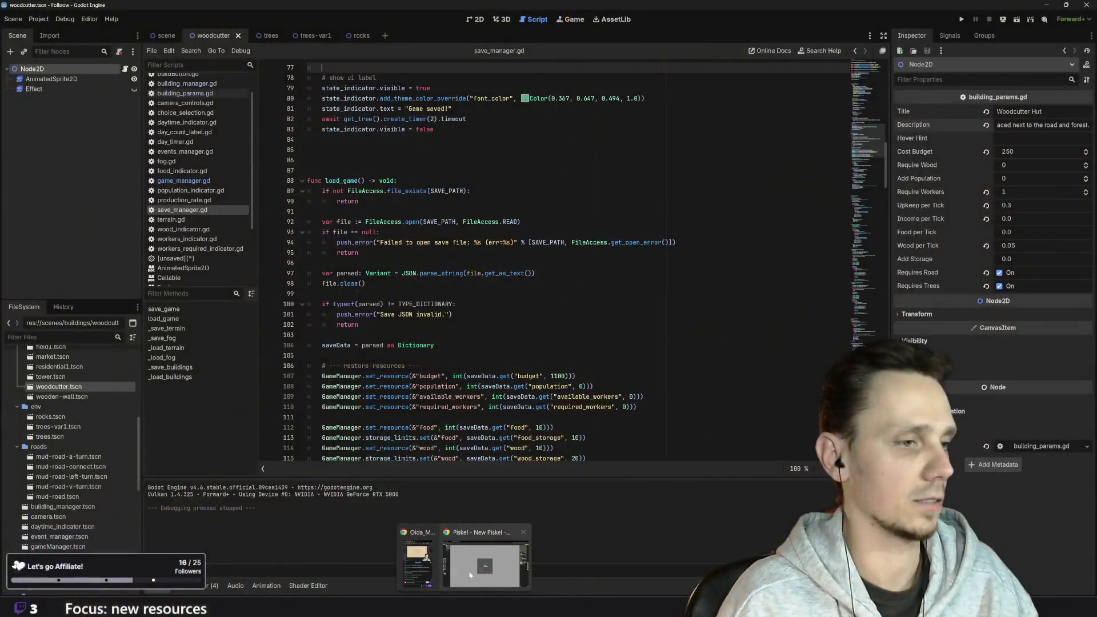
left_click(473, 564)
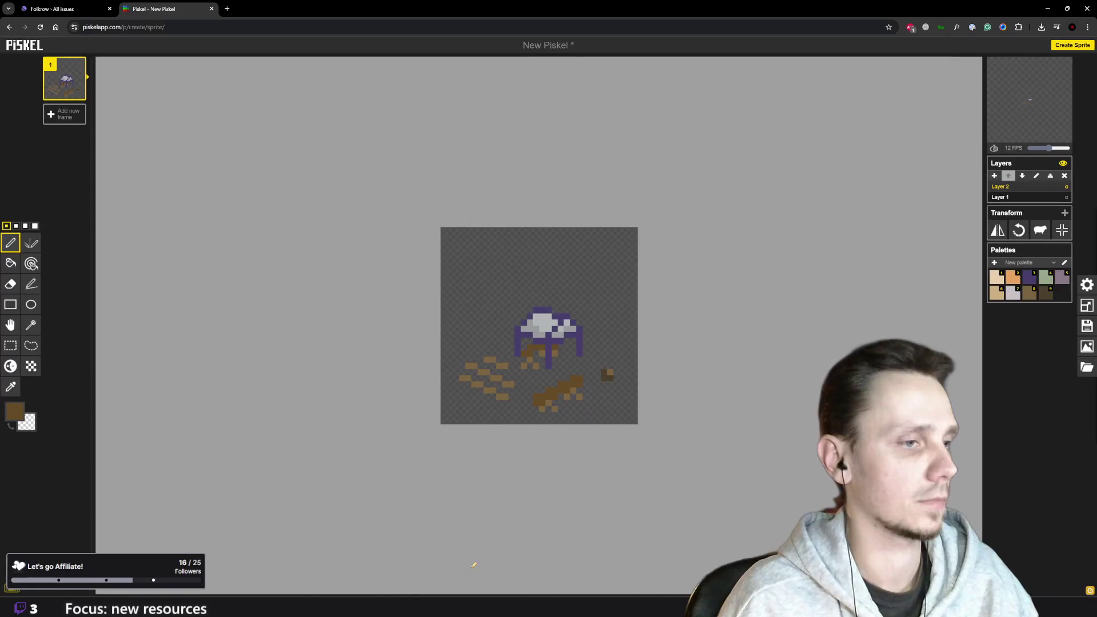
left_click(57, 9)
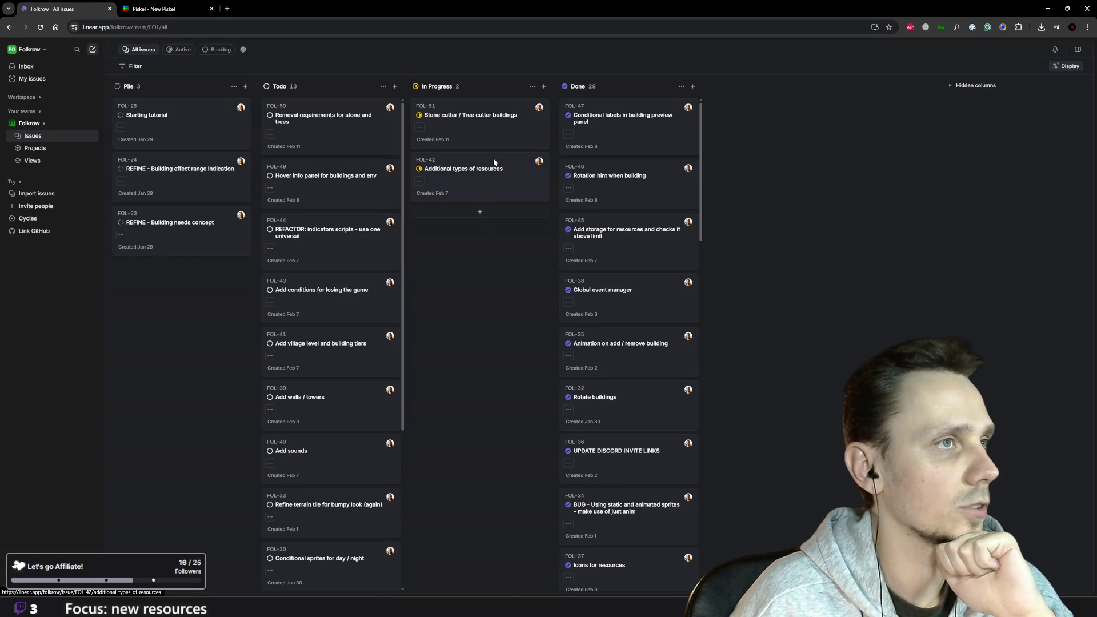
Rename the in-progress issue to 'Tree cutter building' and move it to Done
left_click(489, 117)
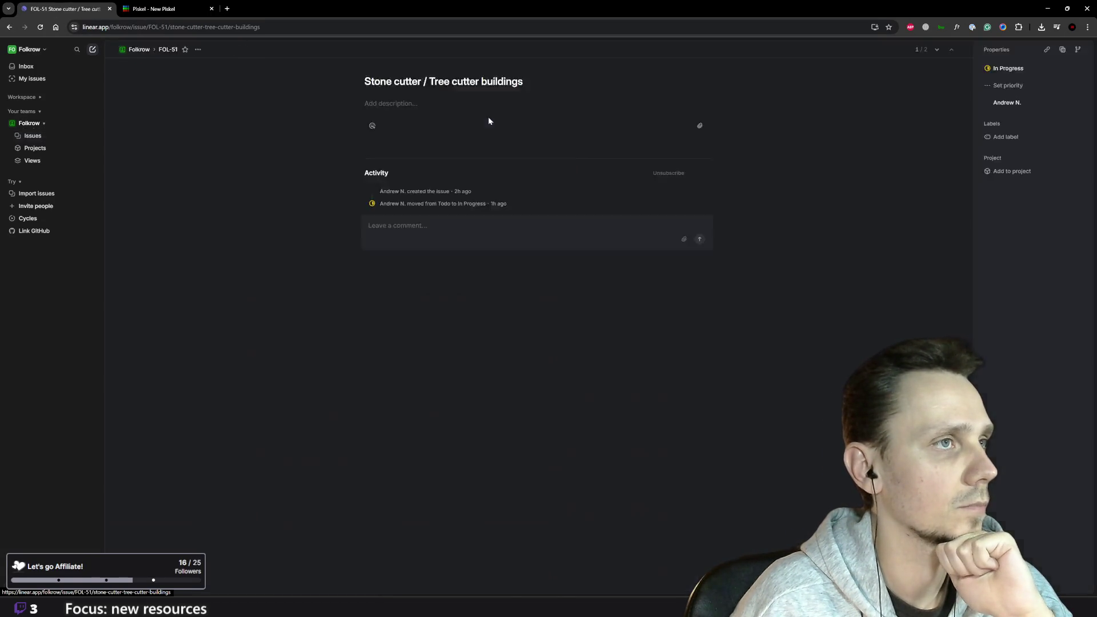
left_click_drag(421, 81, 351, 85)
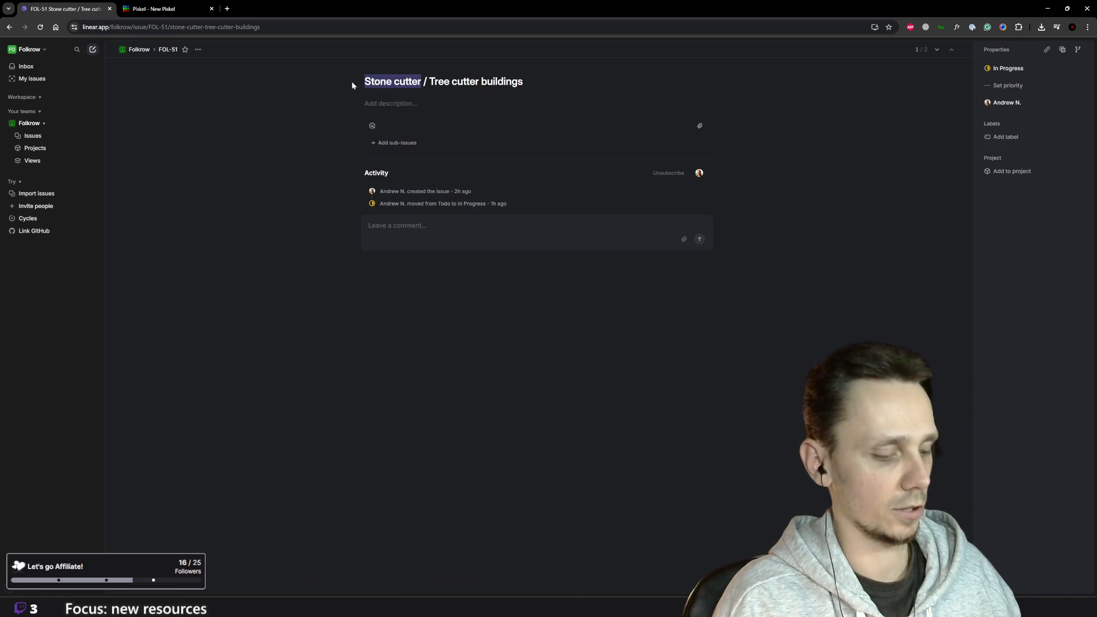
key("BackSpace")
key("Delete")
key("Delete")
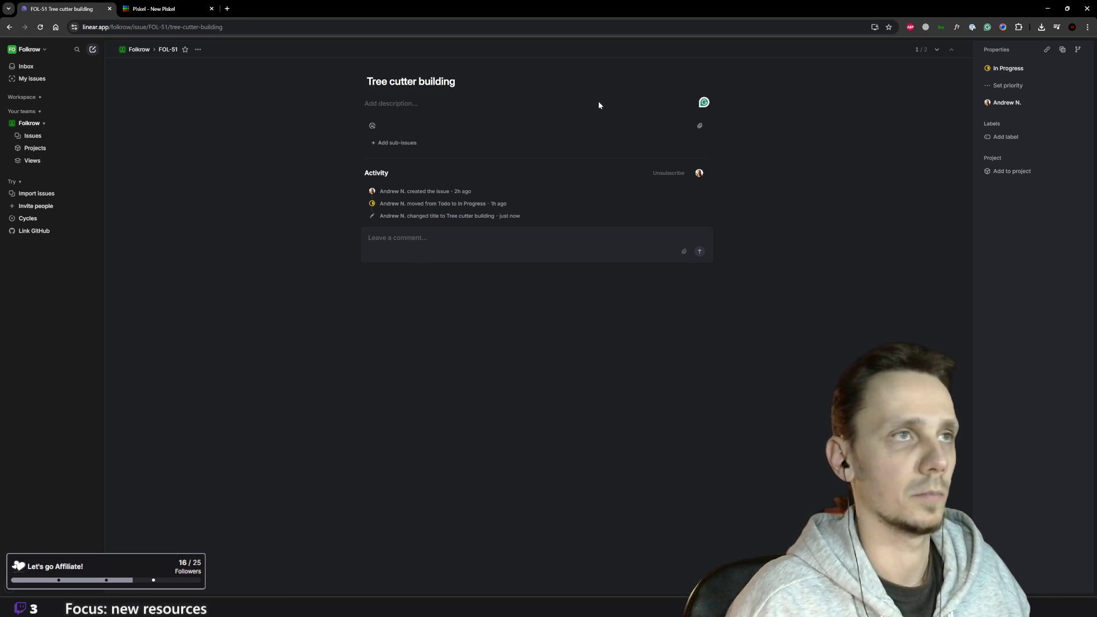
left_click(139, 50)
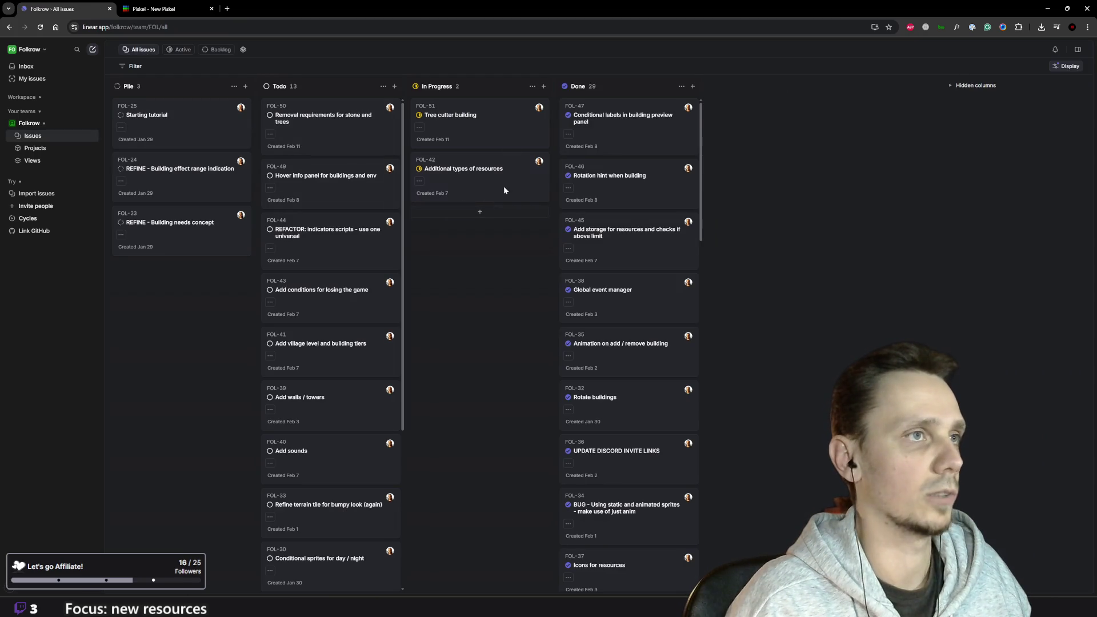
mouse_move(471, 122)
left_mouse_down()
mouse_move(539, 125)
mouse_move(639, 164)
left_mouse_up()
Create a new issue titled 'Stone cutter building', then return to Godot
scroll(395, 343, "down", 4)
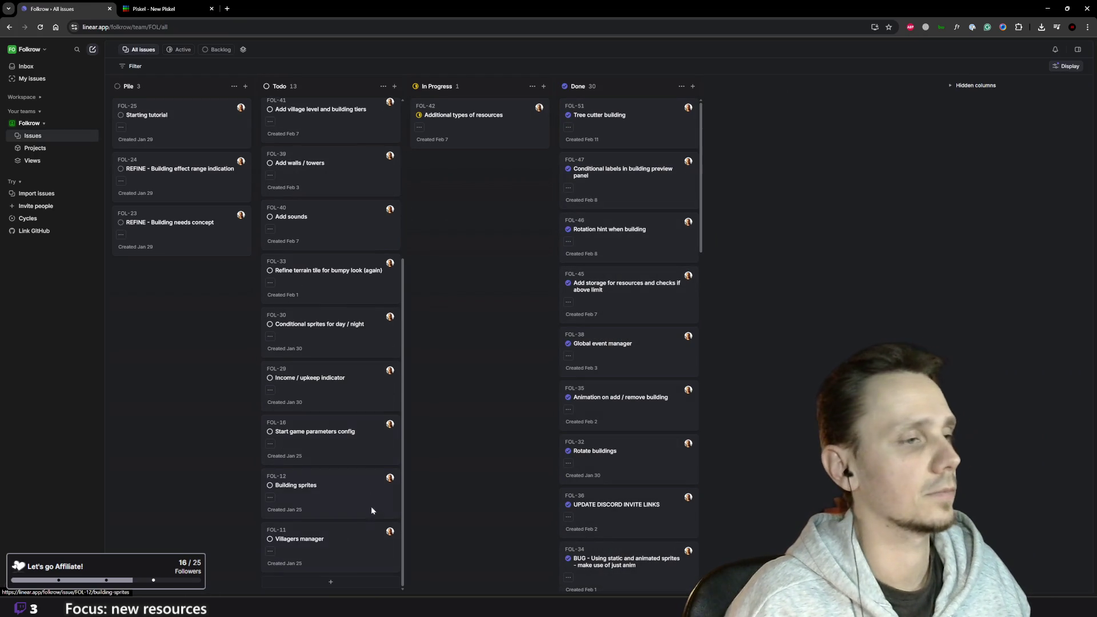
left_click(334, 578)
type("Stone cutter")
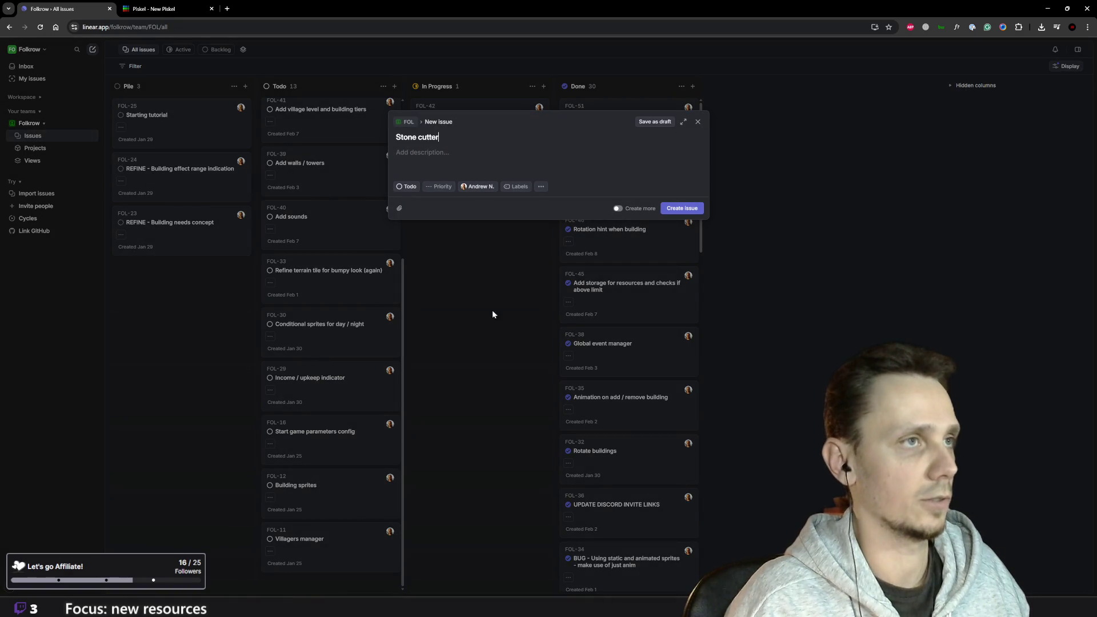
type(" buil")
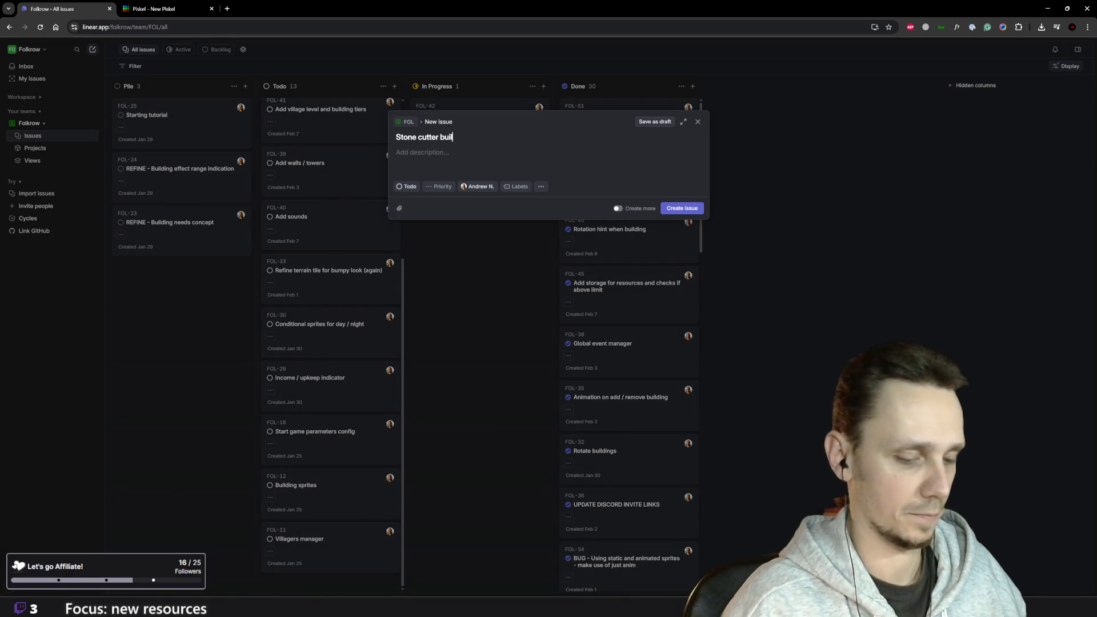
type("ding")
key("Tab")
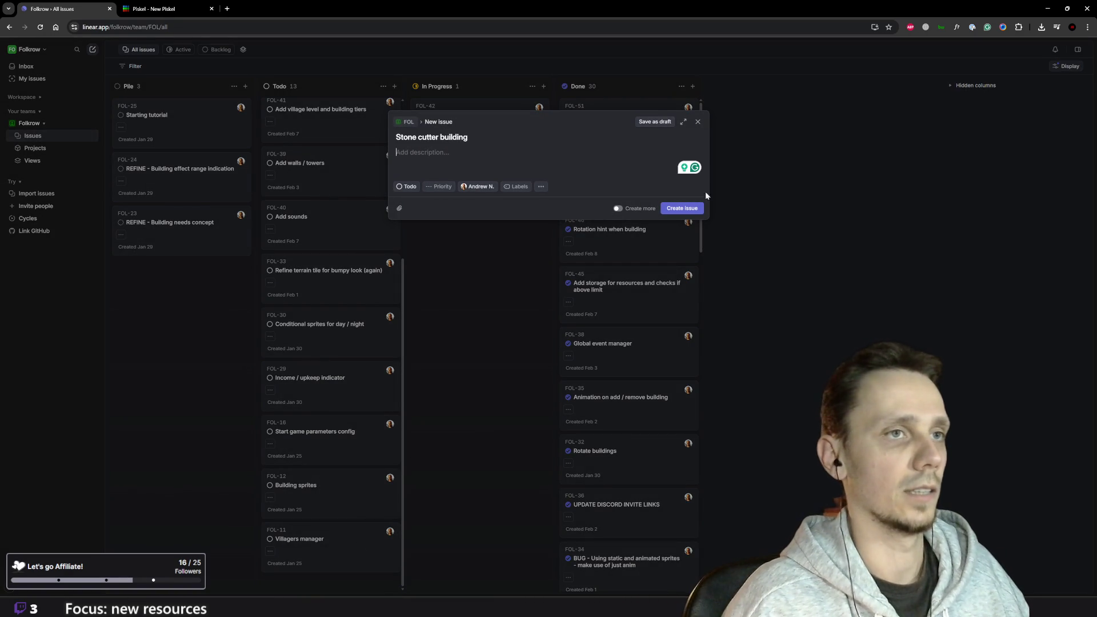
left_click(682, 208)
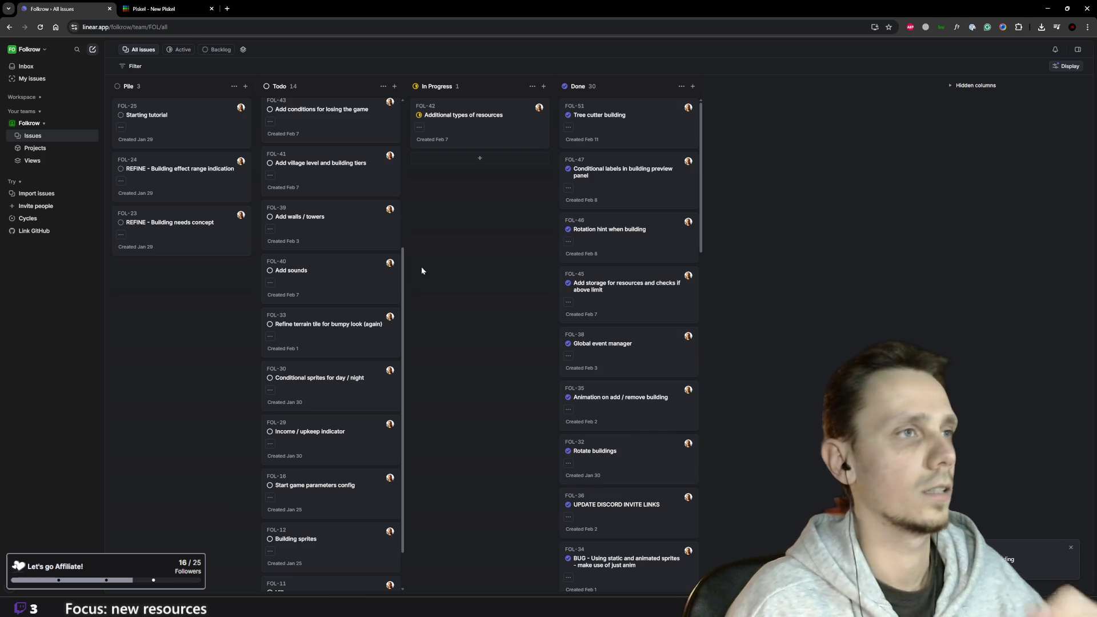
left_click(678, 577)
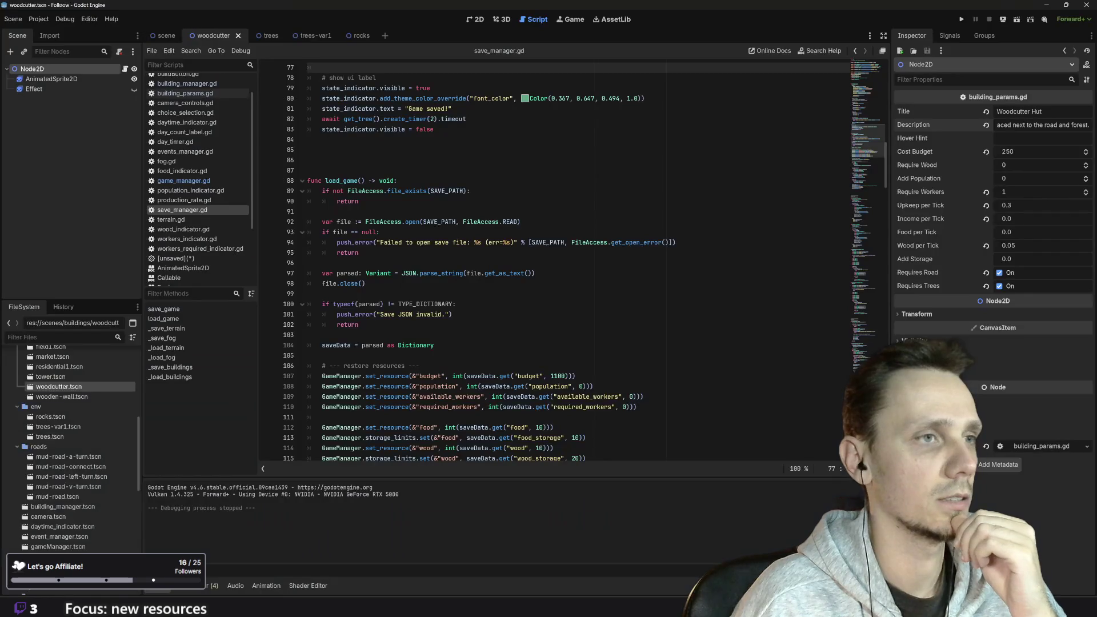
Run the game again and place a storage building on the map
scroll(571, 262, "down", 10)
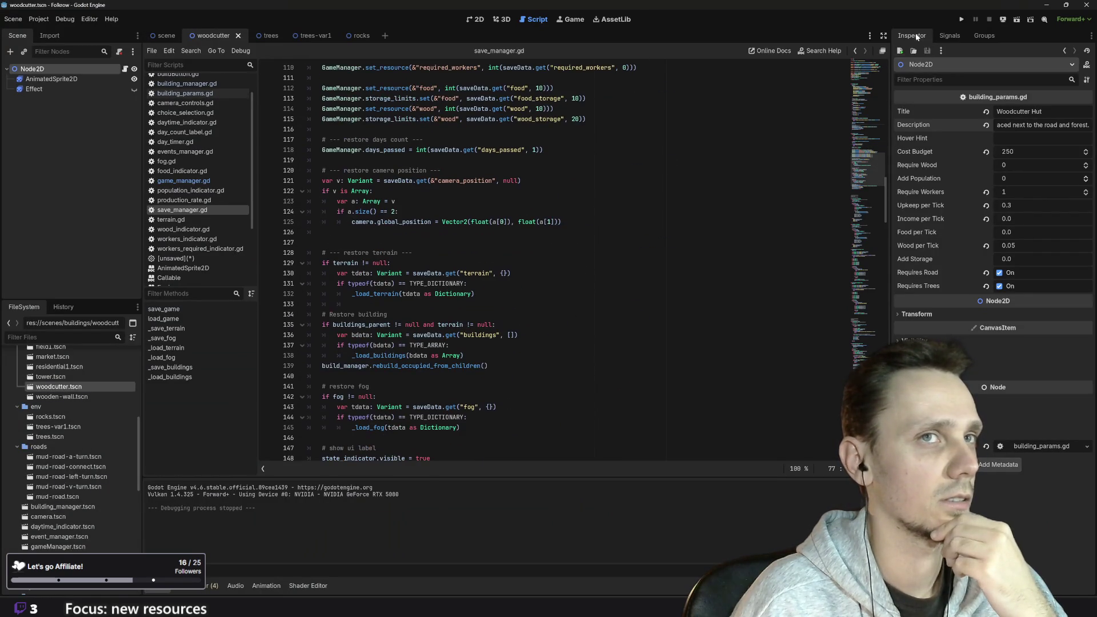
left_click(960, 20)
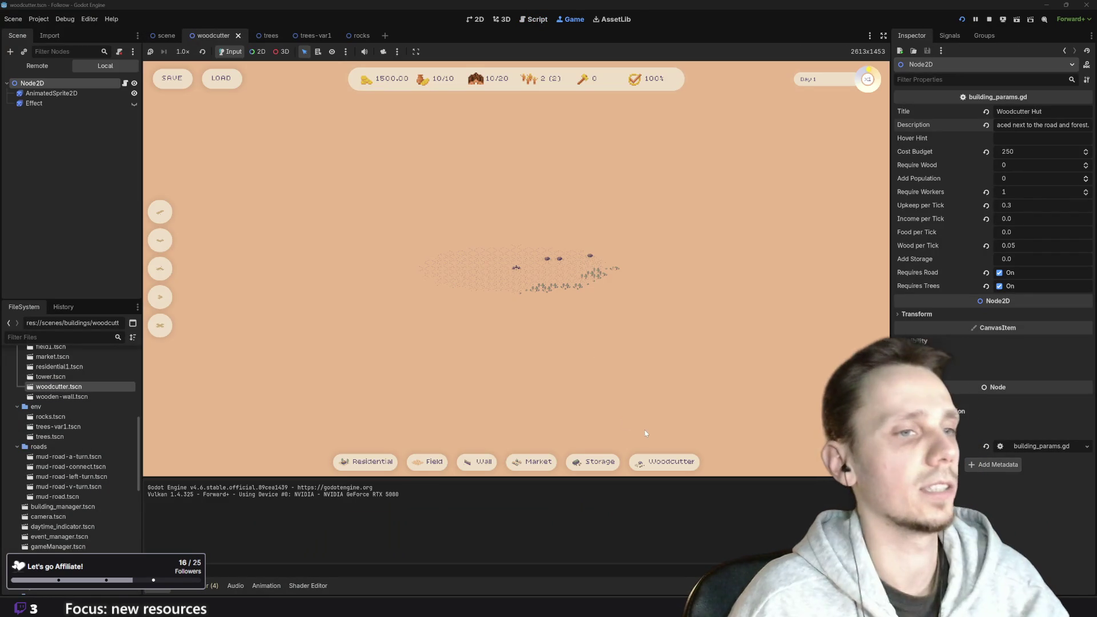
mouse_move(661, 464)
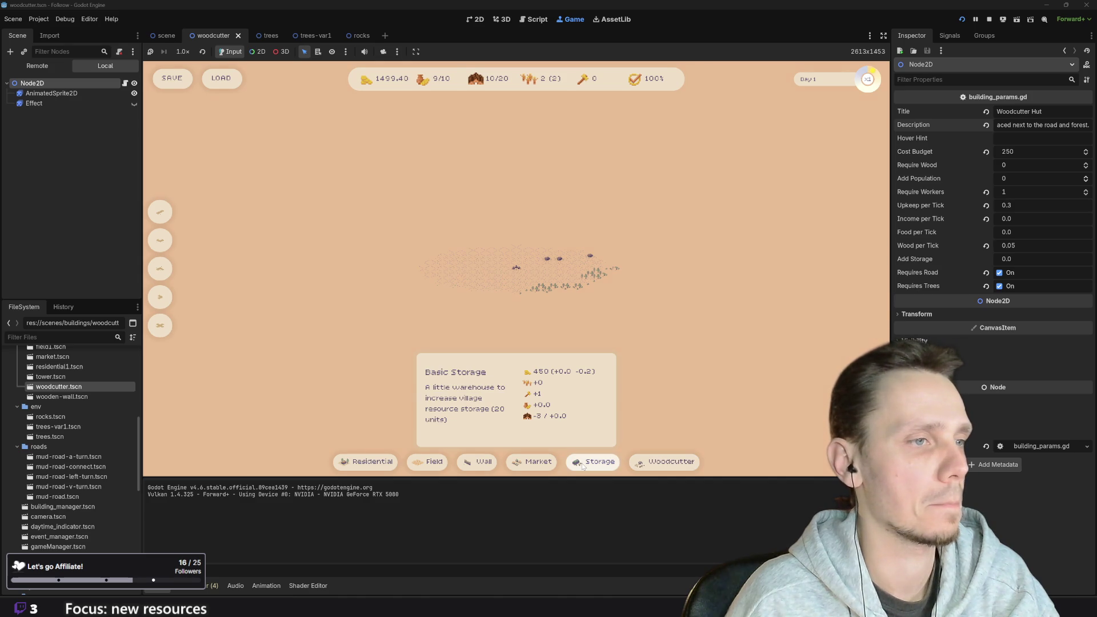
scroll(537, 294, "up", 5)
left_click(431, 461)
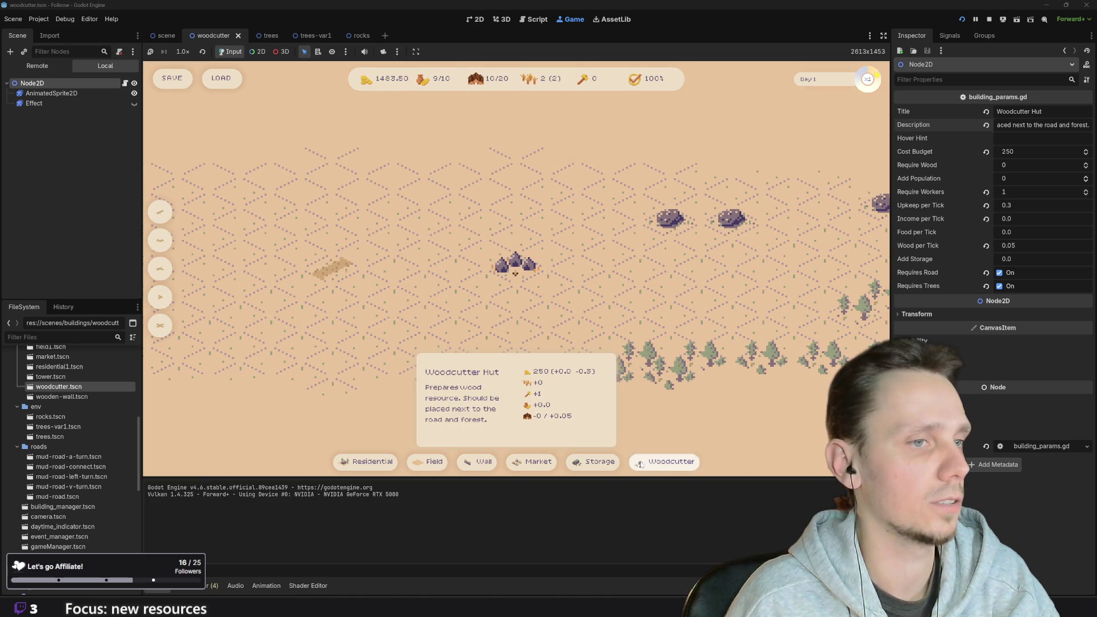
left_click(594, 462)
left_click(336, 287)
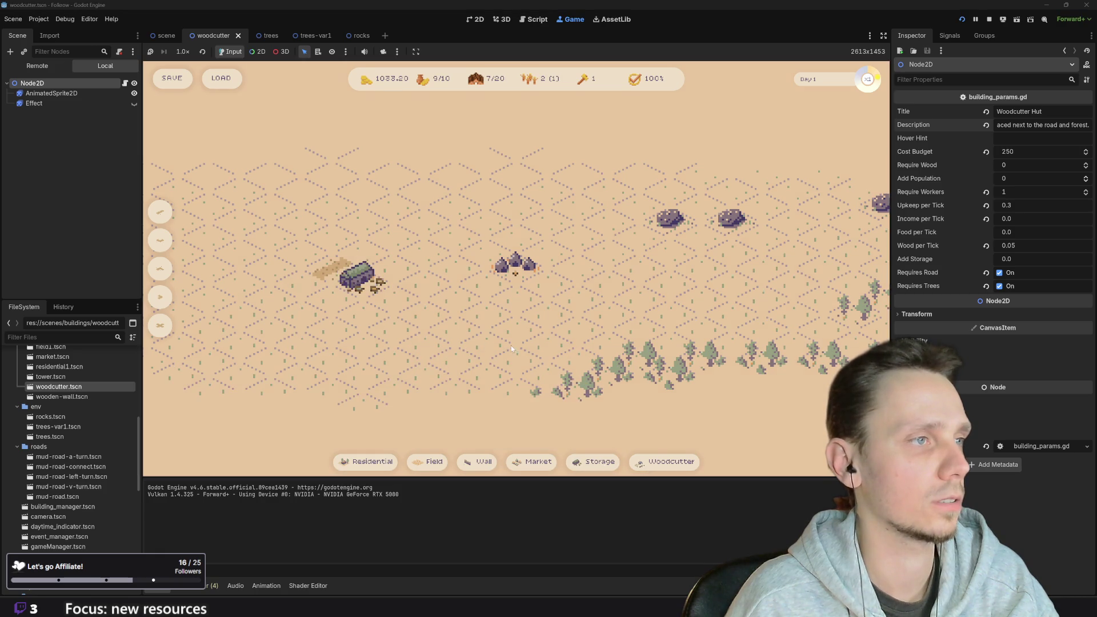
Lay a road tile at the forest edge and place a Woodcutter Hut beside it
left_click(676, 461)
right_click(649, 388)
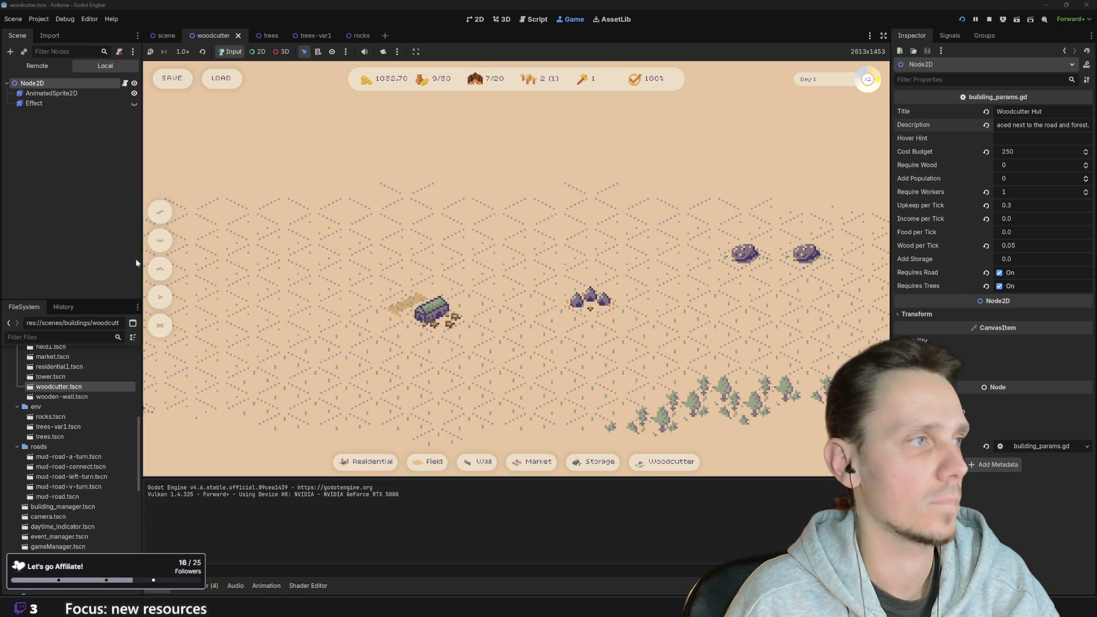
left_click(159, 212)
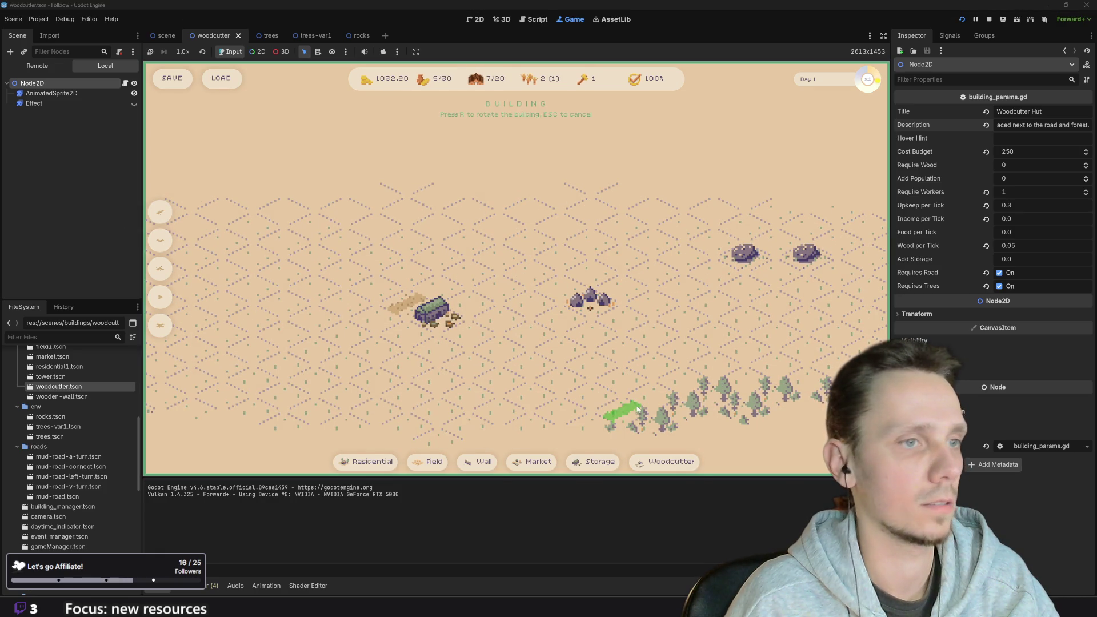
left_click(601, 398)
left_click(664, 462)
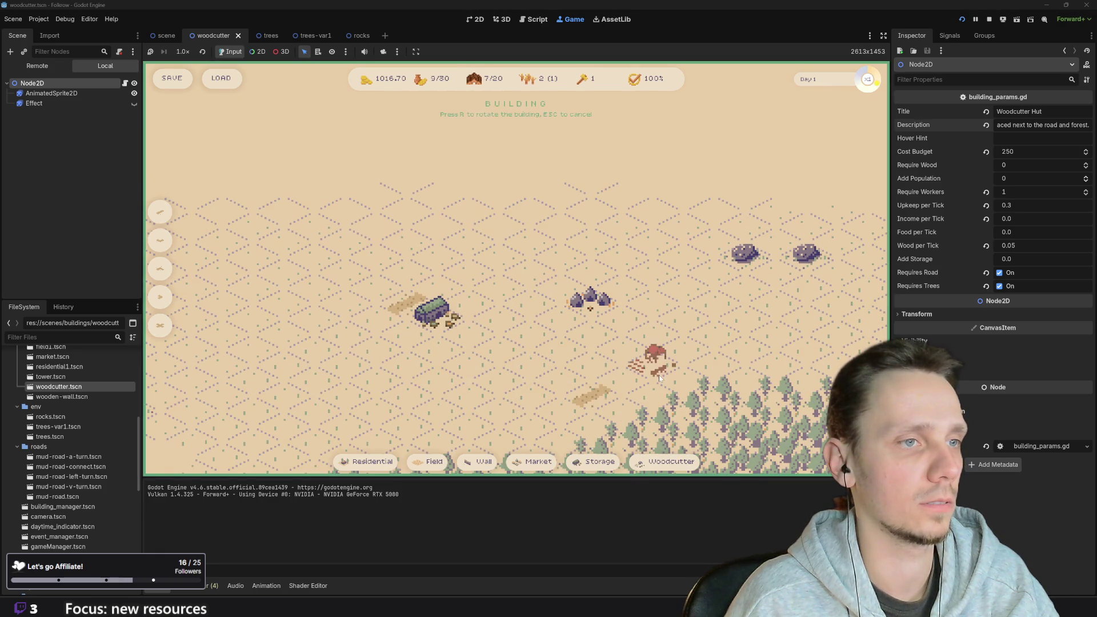
left_click(620, 404)
mouse_move(603, 261)
left_mouse_down()
mouse_move(532, 249)
mouse_move(569, 346)
left_mouse_up()
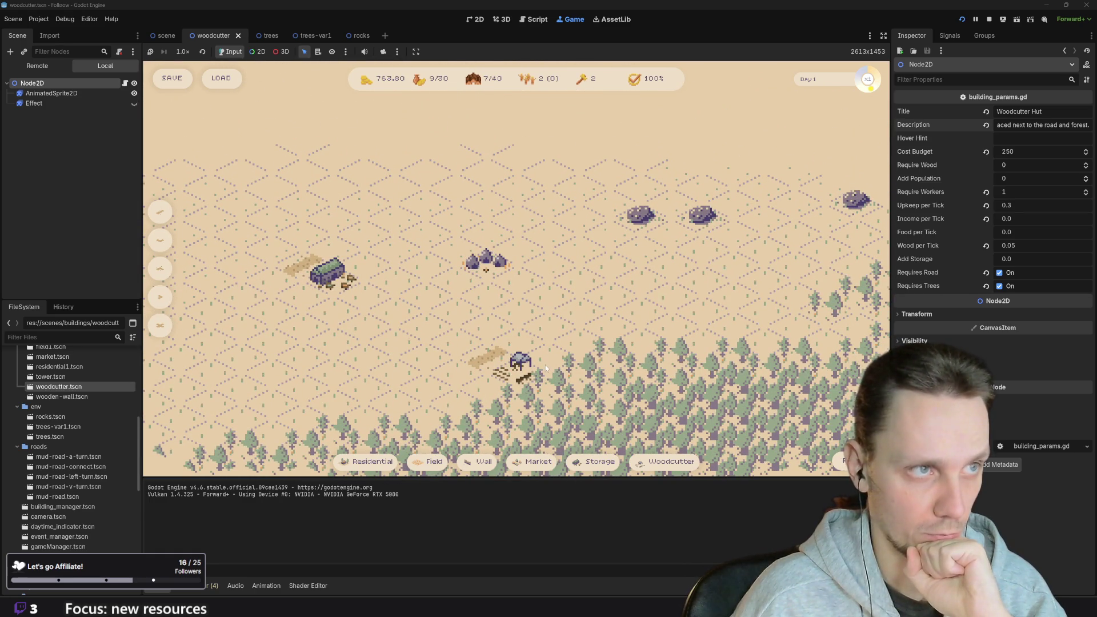
scroll(546, 368, "down", 3)
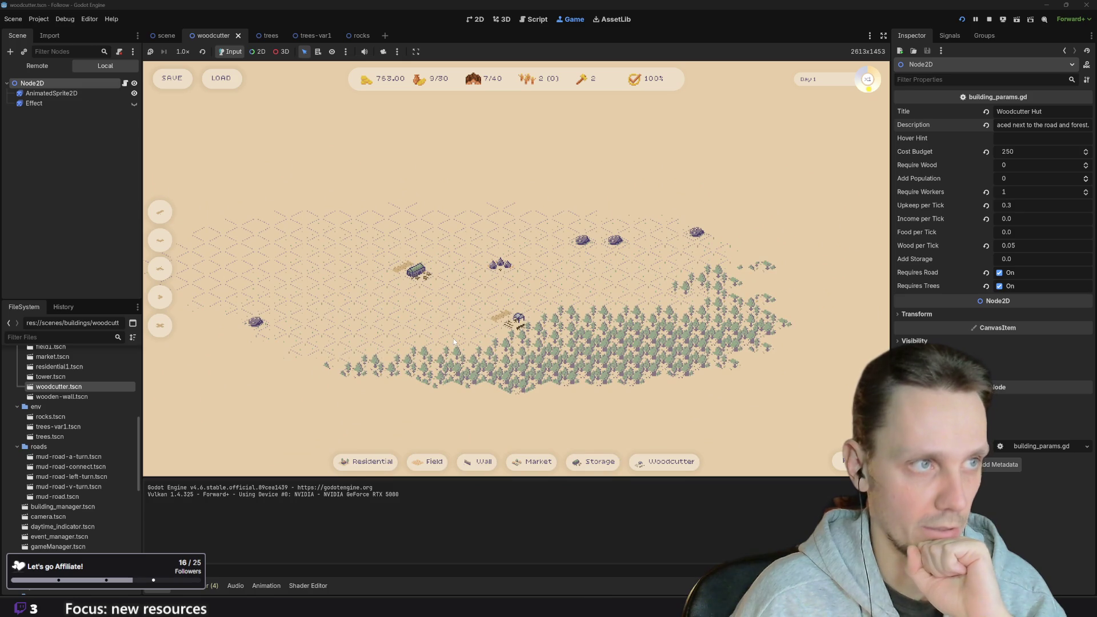
scroll(549, 272, "up", 2)
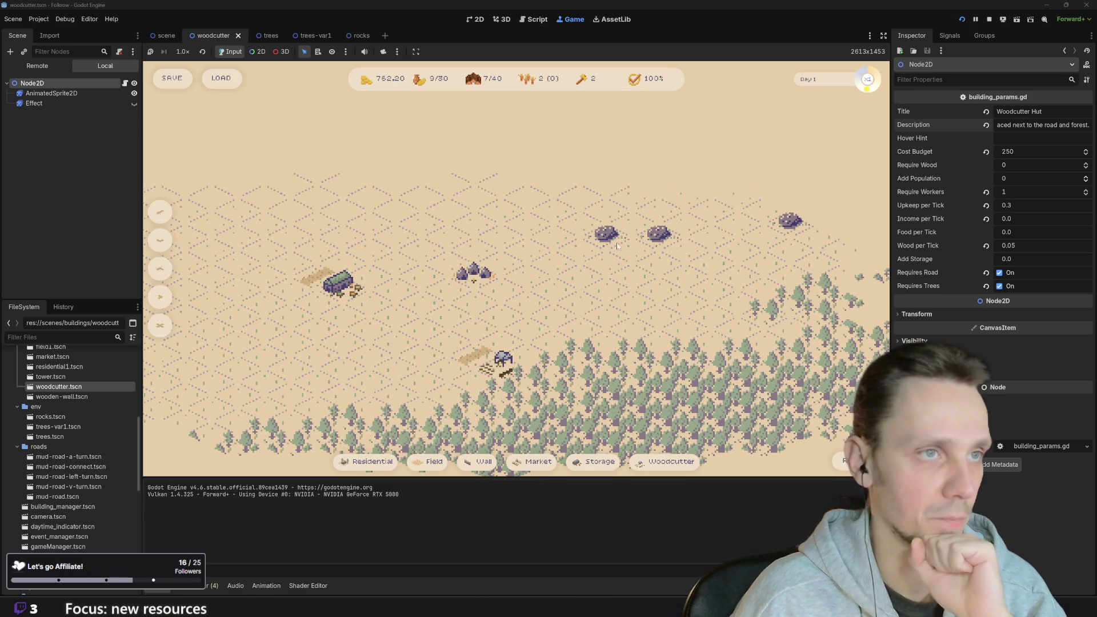